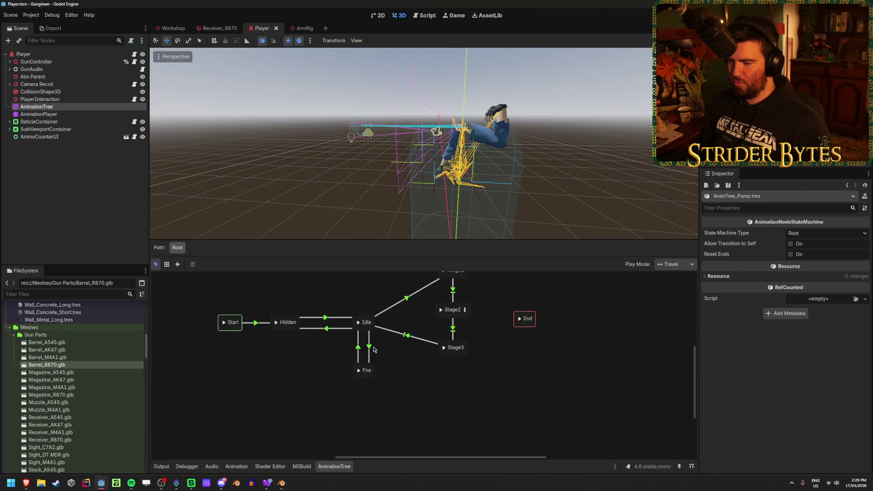
Step: Try At End on the Idle→Fire transition, then set its switch mode back to Immediate
left_click(715, 284)
left_click(817, 295)
left_click(809, 321)
left_click(817, 294)
left_click(813, 306)
Step: Save the Player scene and expand the transition's Advance settings
key("ctrl+s")
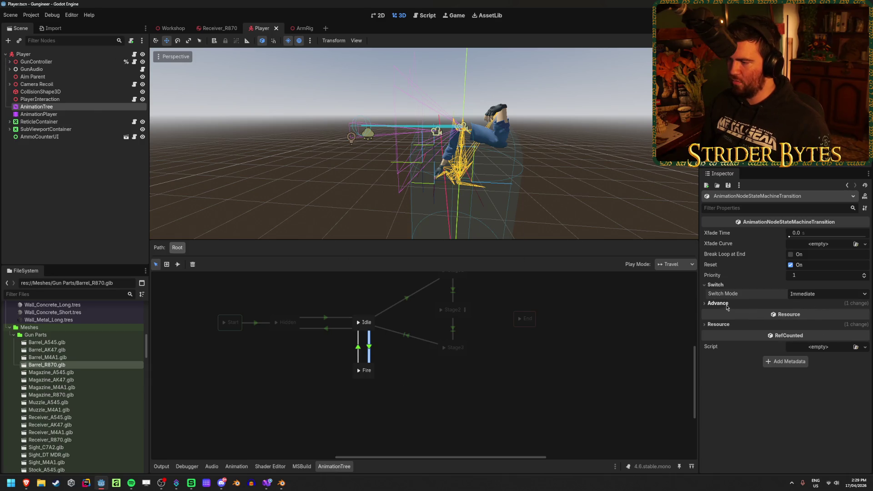
left_click(723, 303)
left_click(270, 485)
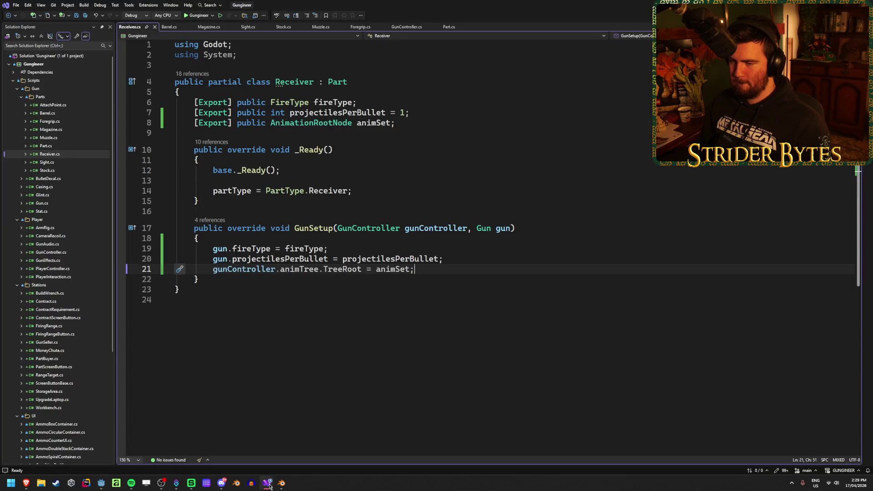
Step: Save Receiver.cs and review GunSetup's line assigning animSet as the animation tree root
key("ctrl+s")
left_click(227, 280)
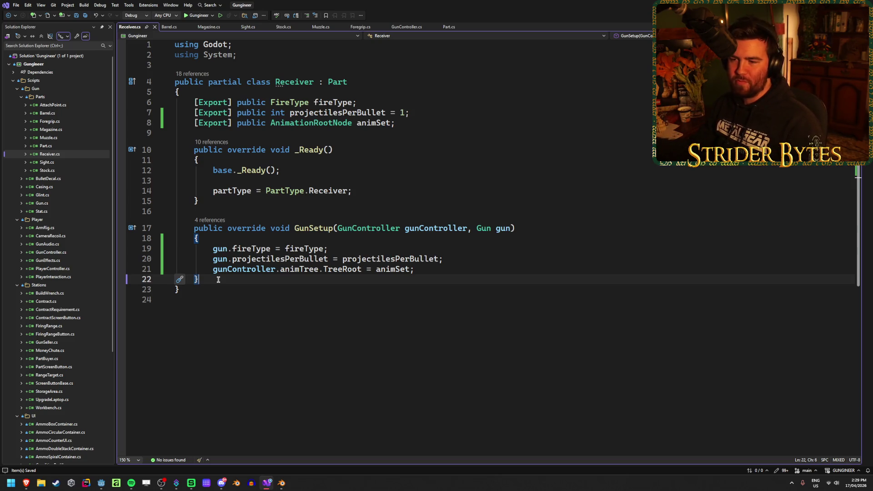
mouse_move(203, 280)
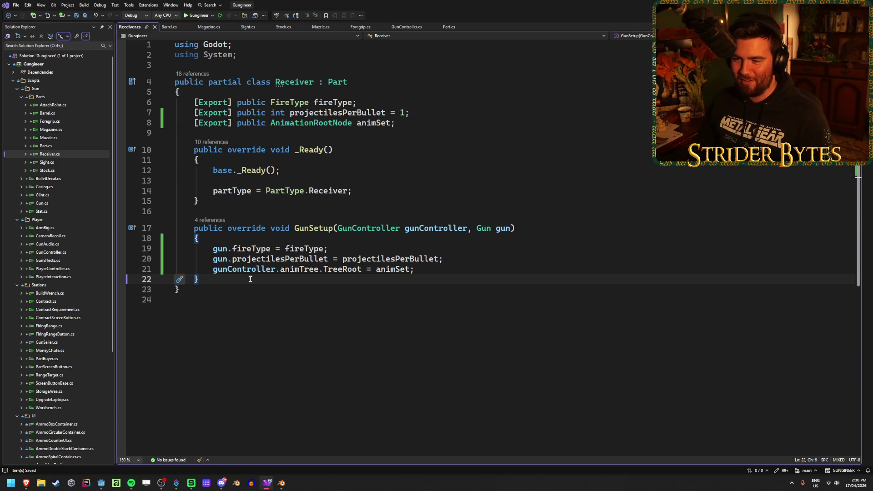
left_click(427, 272)
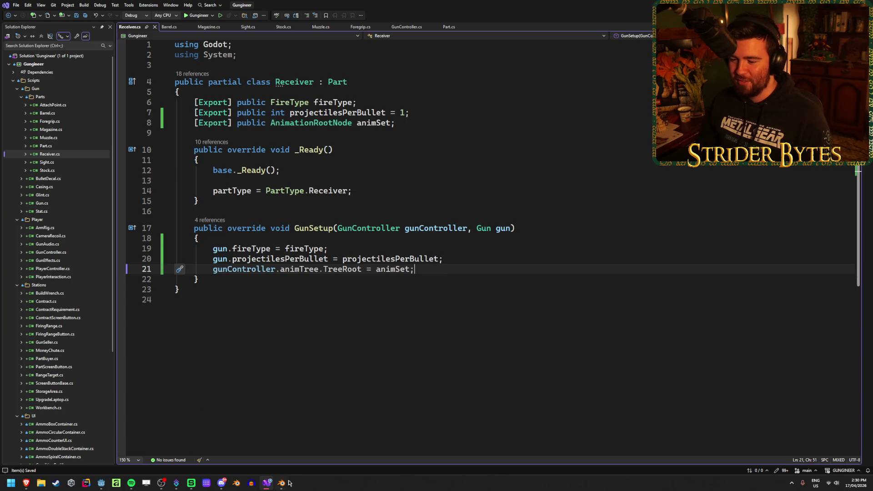
mouse_move(281, 483)
left_click(243, 448)
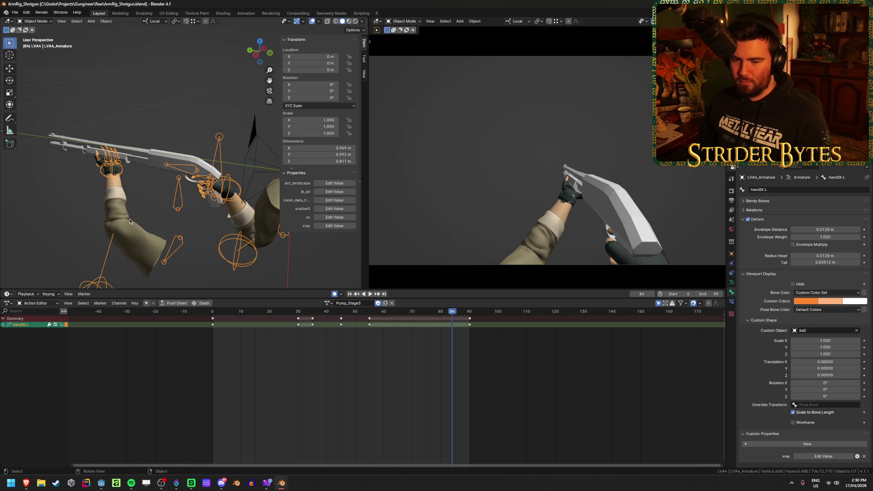
Step: Orbit so the gun lies horizontal, then play and scrub Pump_Stage3, stopping at frame 90
scroll(128, 223, "up", 1)
scroll(127, 223, "down", 1)
mouse_move(127, 222)
left_mouse_down()
mouse_move(179, 229)
mouse_move(161, 236)
left_mouse_up()
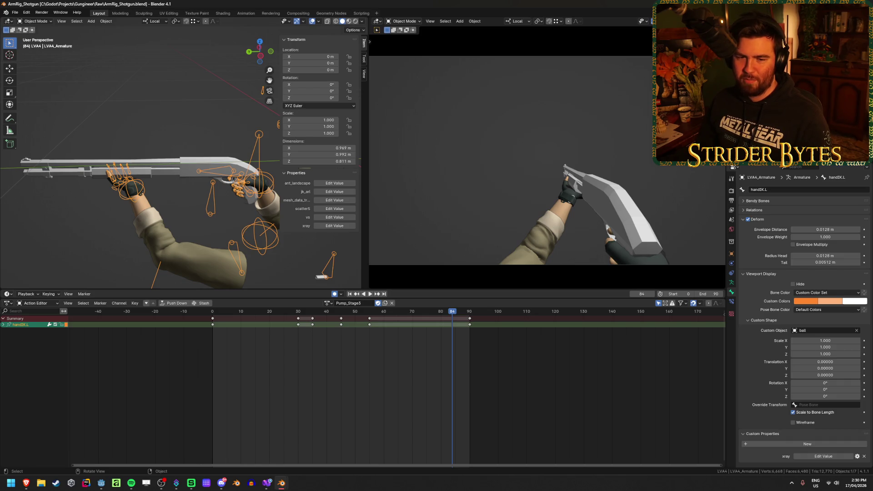
key("alt+Tab")
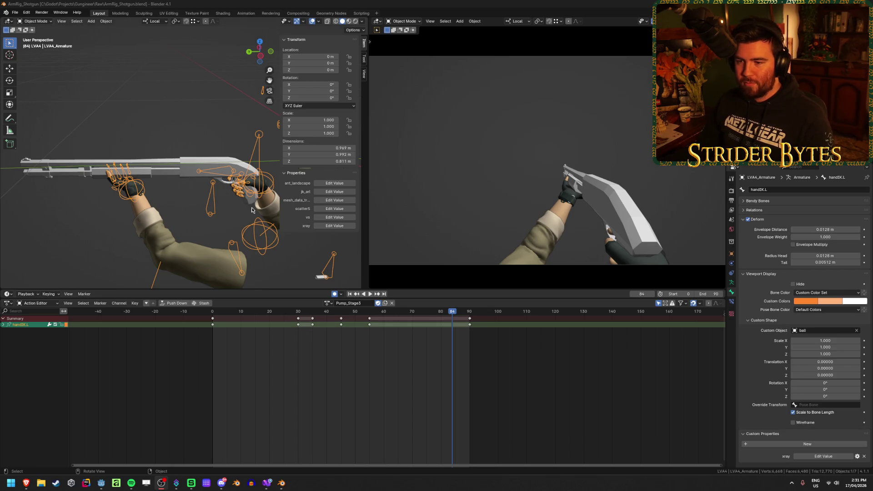
key("space")
left_click_drag(279, 317, 469, 329)
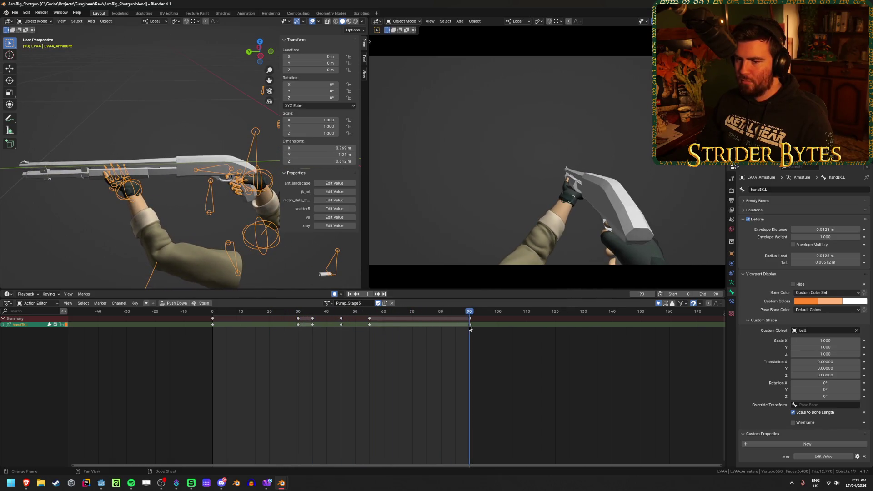
key("space")
Step: Select the R870 shotgun, test clearing its location, undo it, and inspect its rest mesh
left_click(180, 162)
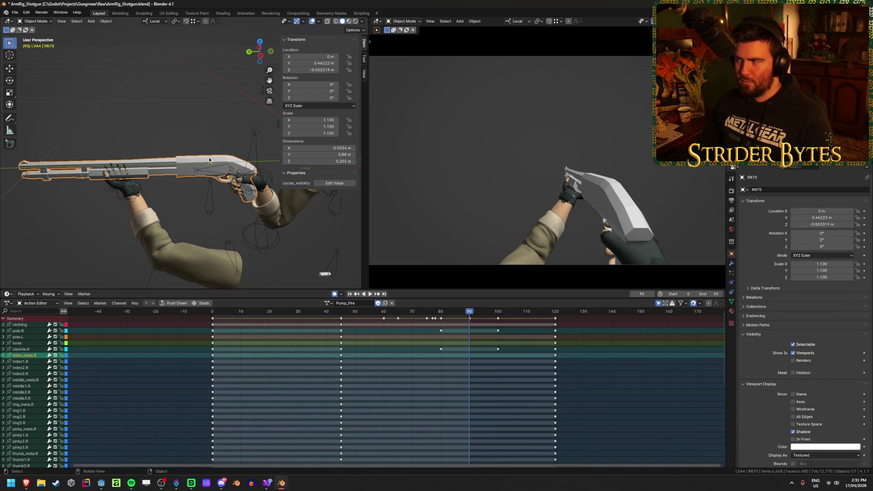
left_click_drag(192, 162, 236, 136)
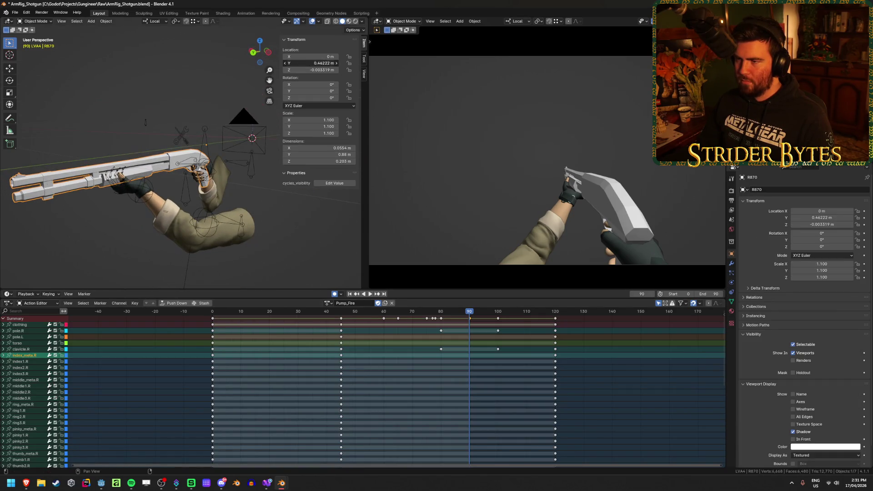
key("alt+g")
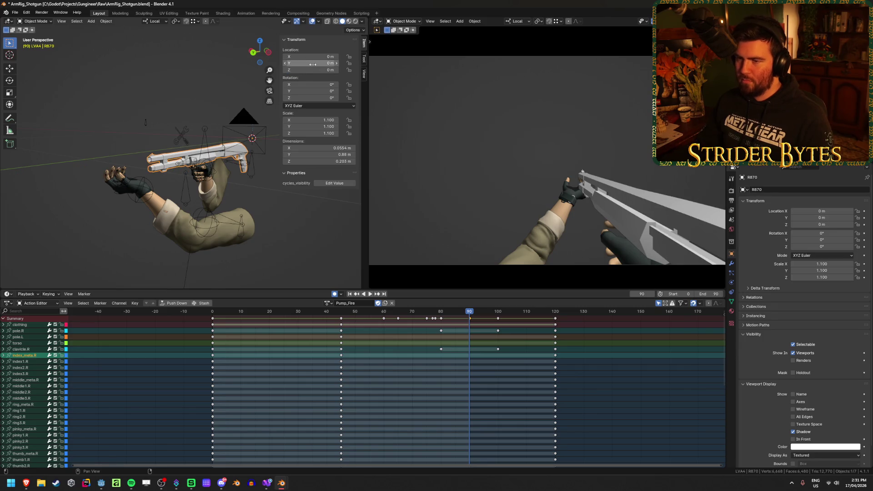
key("ctrl+z")
mouse_move(213, 191)
left_mouse_down()
mouse_move(189, 203)
mouse_move(197, 190)
mouse_move(218, 215)
left_mouse_up()
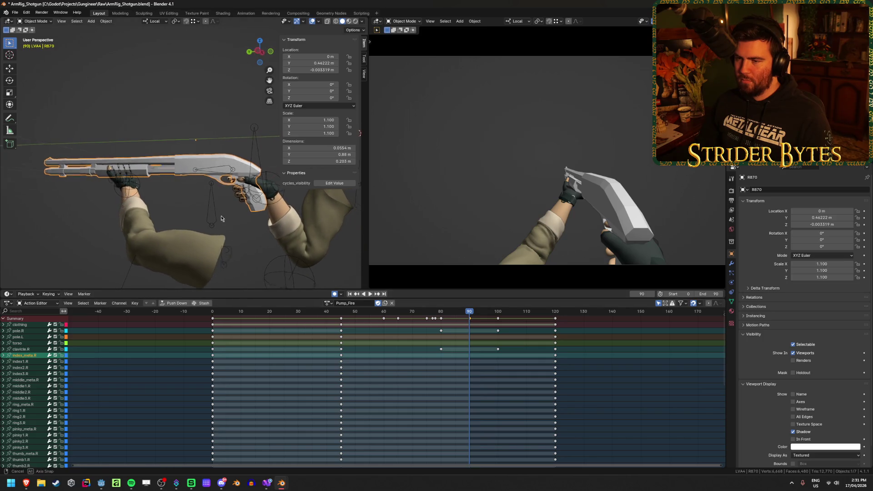
key("Tab")
left_click_drag(222, 218, 241, 230)
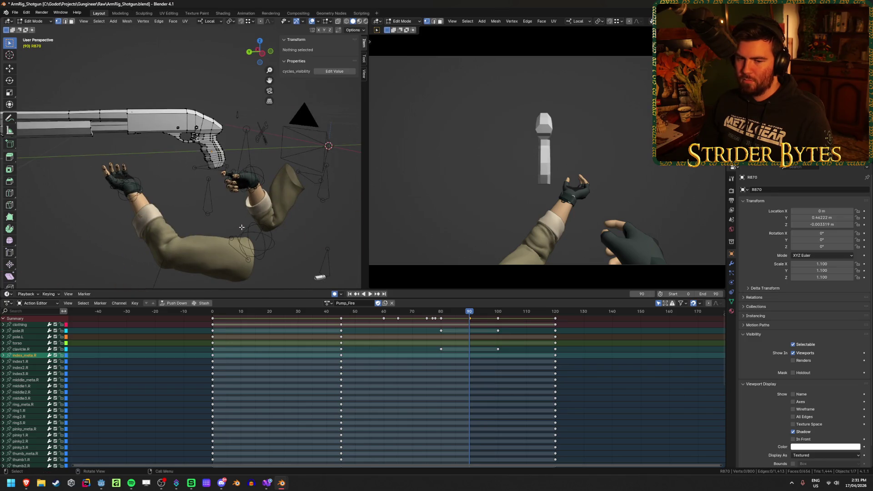
key("Tab")
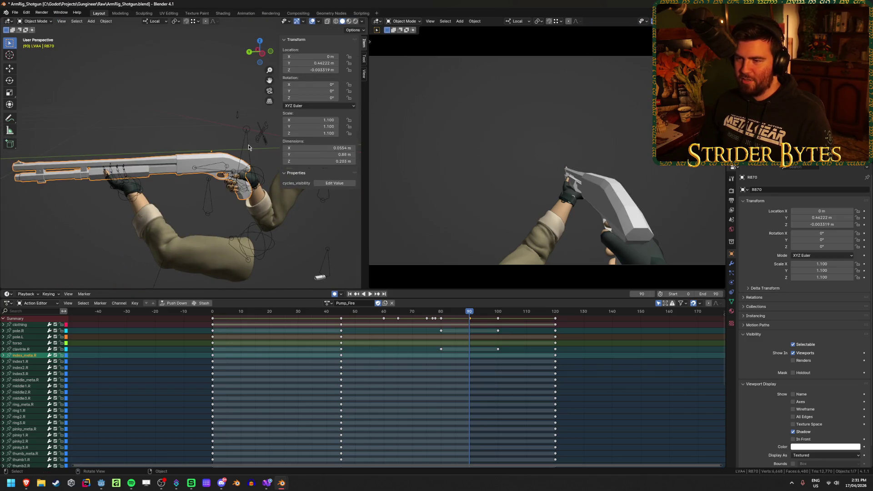
Step: Inspect the arm armature's hand bones, including handIK.L, in Edit Mode
left_click(242, 229)
key("Tab")
left_click_drag(189, 162, 171, 228)
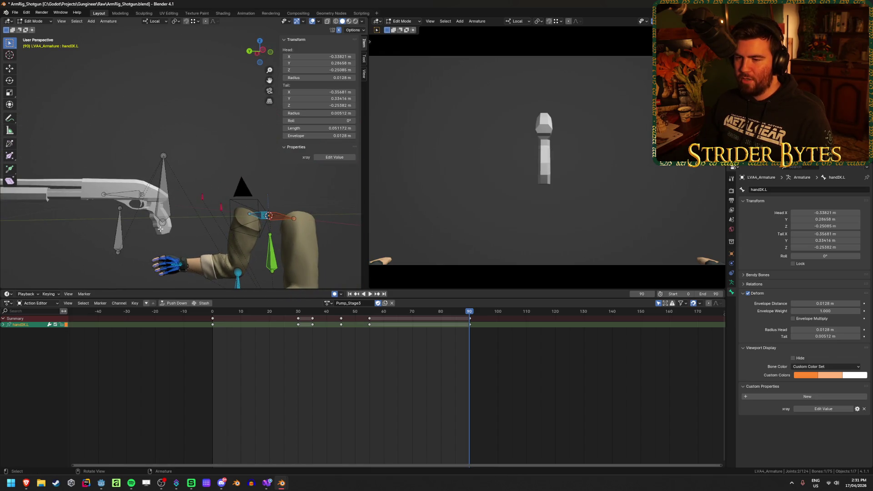
scroll(160, 228, "up", 5)
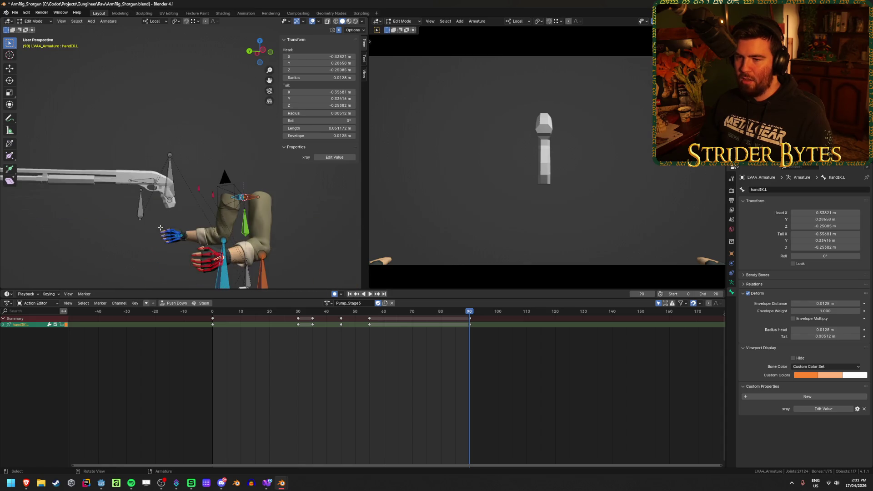
scroll(161, 227, "down", 4)
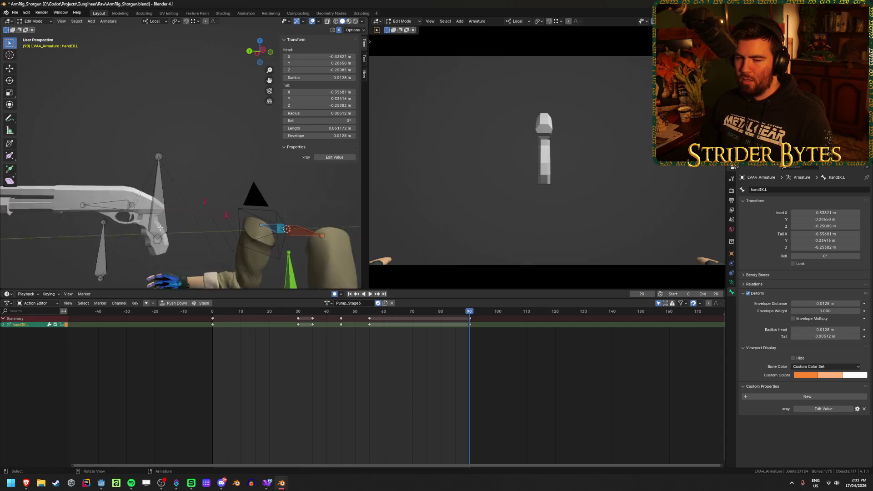
scroll(160, 227, "down", 2)
scroll(160, 228, "up", 5)
scroll(160, 227, "down", 2)
scroll(160, 227, "up", 2)
key("Tab")
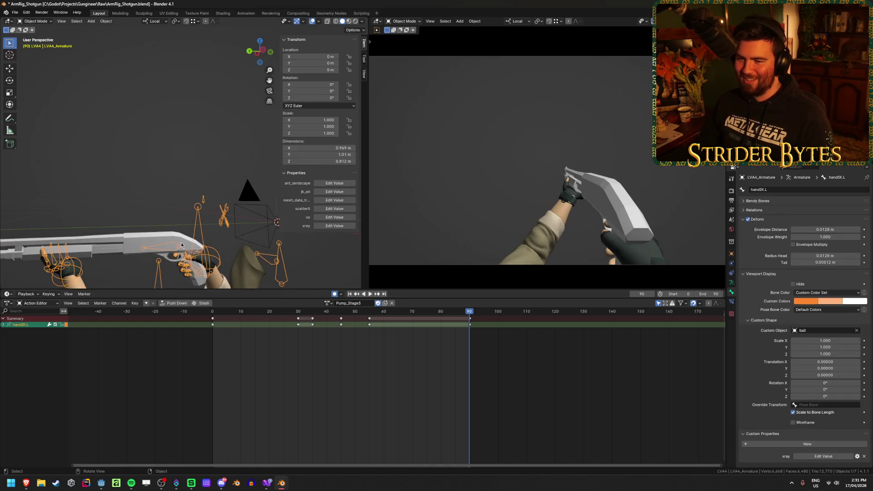
Step: Inspect the shotgun mesh in Edit Mode, framing a vertex on the gun grip
left_click(146, 236)
mouse_move(145, 236)
left_mouse_down()
mouse_move(165, 181)
mouse_move(194, 189)
left_mouse_up()
key("Tab")
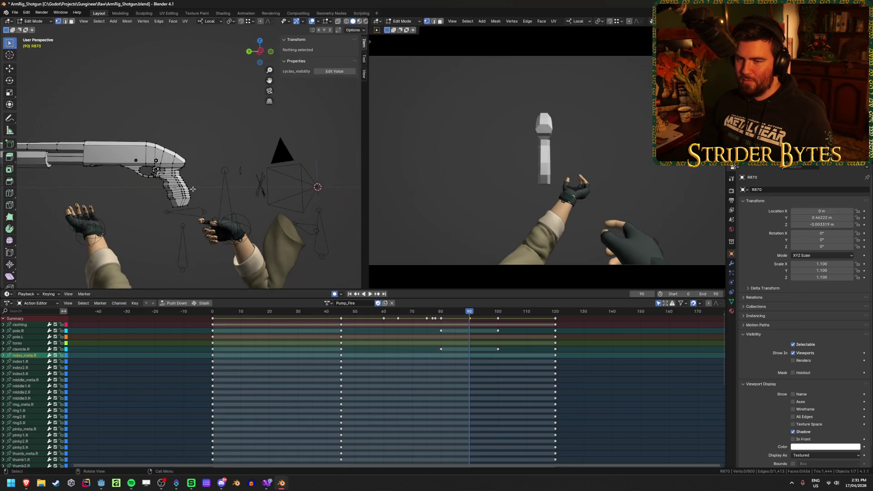
left_click(181, 187)
key("KP_Decimal")
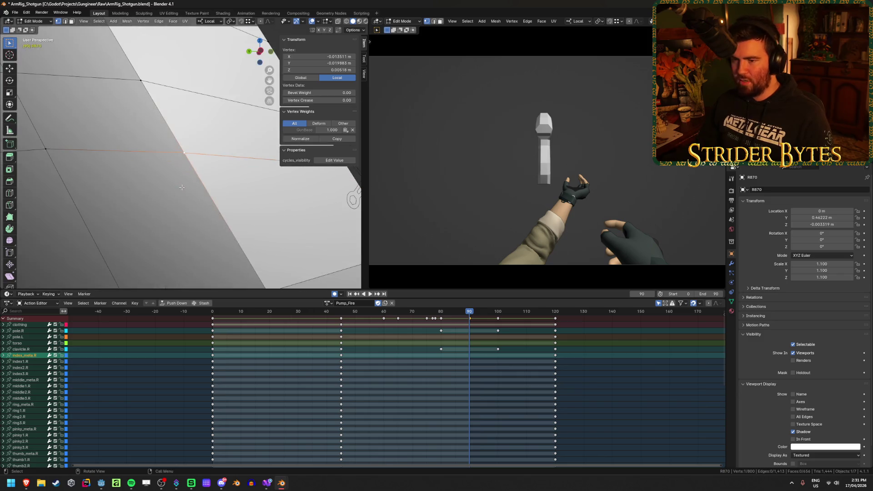
mouse_move(179, 185)
left_mouse_down()
mouse_move(242, 179)
mouse_move(297, 196)
mouse_move(156, 205)
left_mouse_up()
scroll(297, 197, "down", 8)
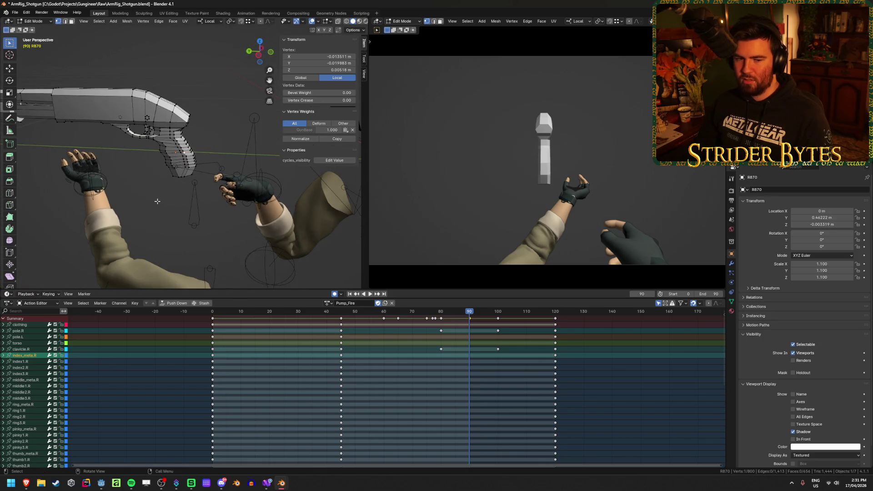
key("Tab")
Step: Snap the 3D cursor to the GunBase bone head, then reselect R870 in Object Mode
left_click(255, 154)
key("Tab")
key("KP_Decimal")
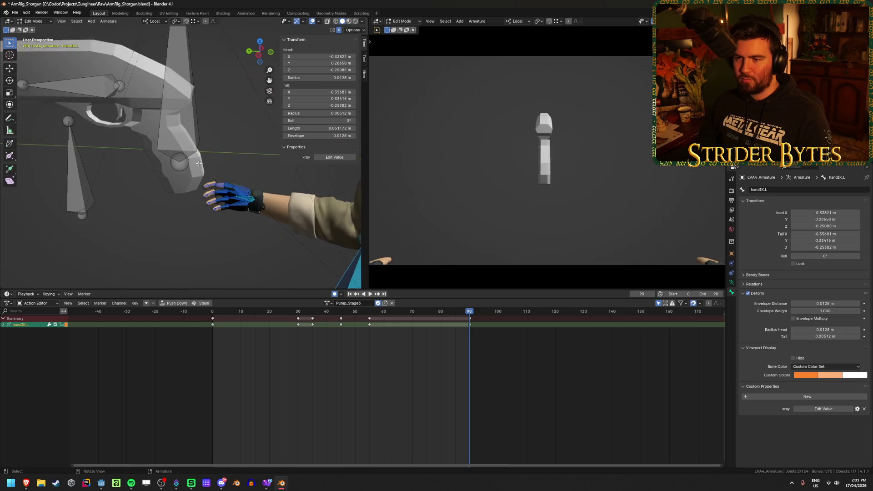
key("shift+s")
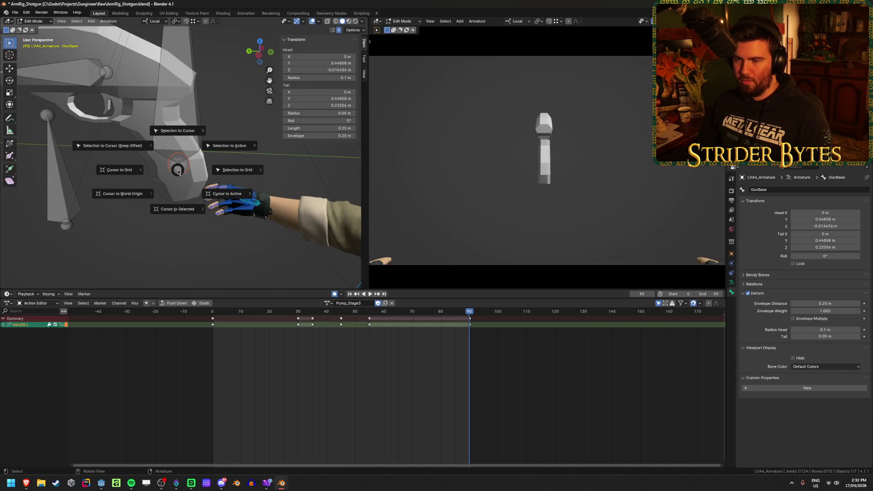
left_click(193, 231)
key("Tab")
scroll(193, 205, "down", 4)
left_click(197, 146)
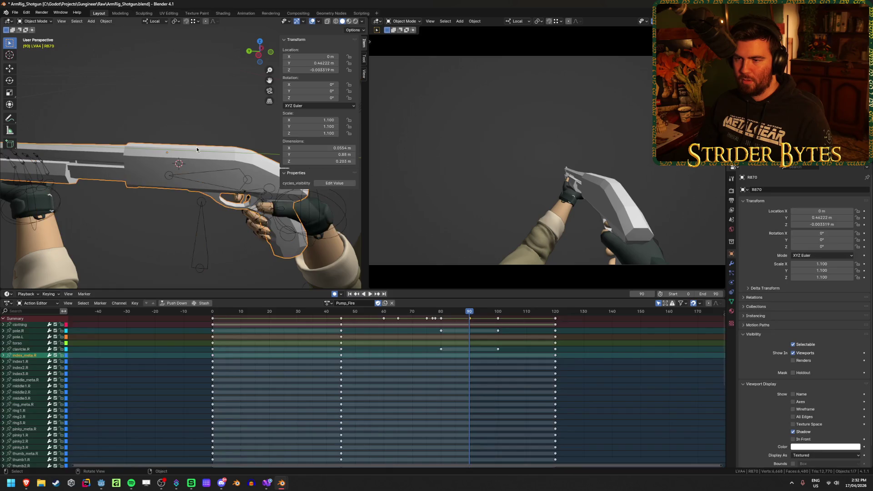
Step: Move R870 onto the cursor at GunBase with Selection to Cursor and save ArmRig_Shotgun.blend
mouse_move(197, 146)
left_mouse_down()
mouse_move(171, 151)
mouse_move(168, 172)
mouse_move(173, 165)
left_mouse_up()
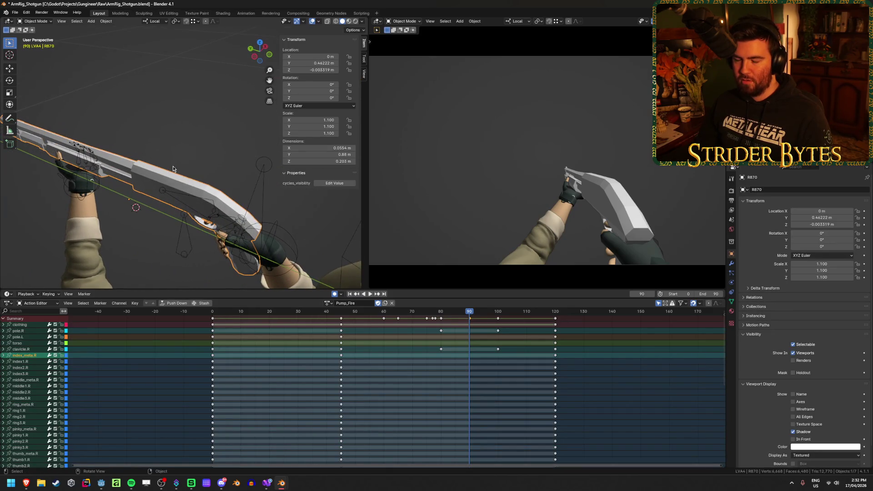
right_click(191, 147)
key("Escape")
key("shift+s")
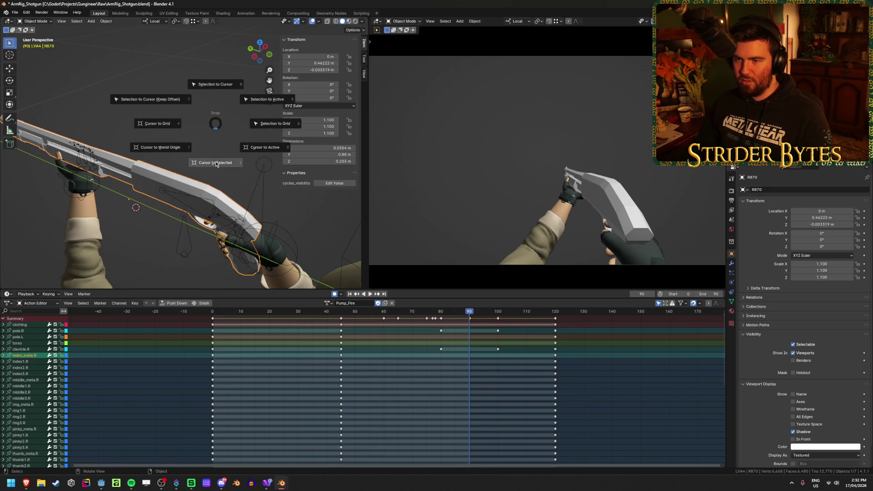
left_click(224, 90)
left_click_drag(214, 95, 180, 118)
key("ctrl+s")
scroll(179, 118, "down", 3)
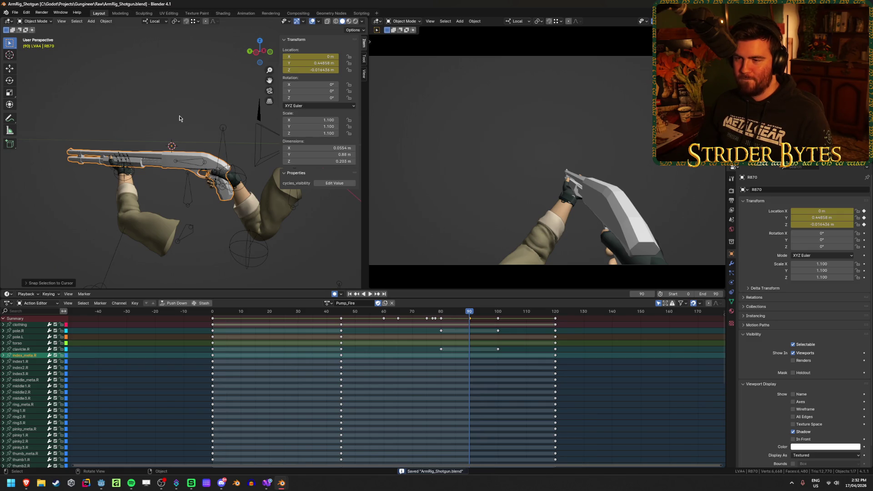
left_click(220, 149)
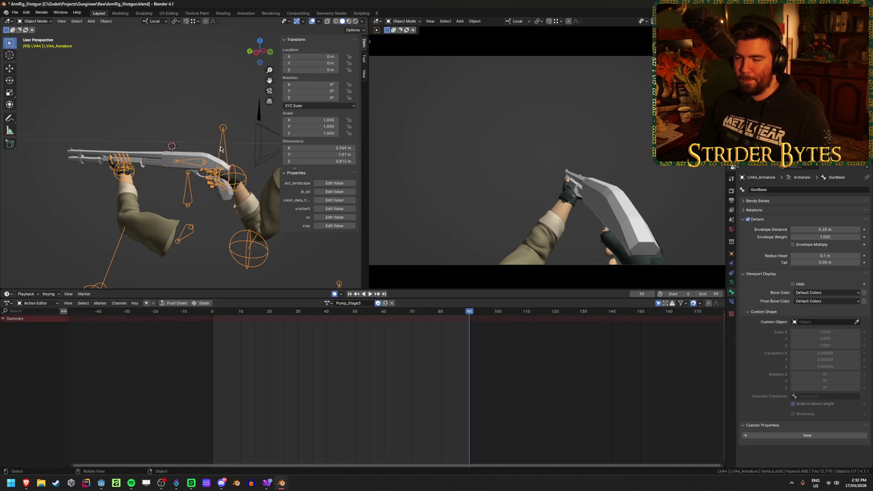
Step: Preview Pump_Stage3 in Pose Mode, scrubbing to about frame 52, then return to frame 0
key("ctrl+Tab")
key("space")
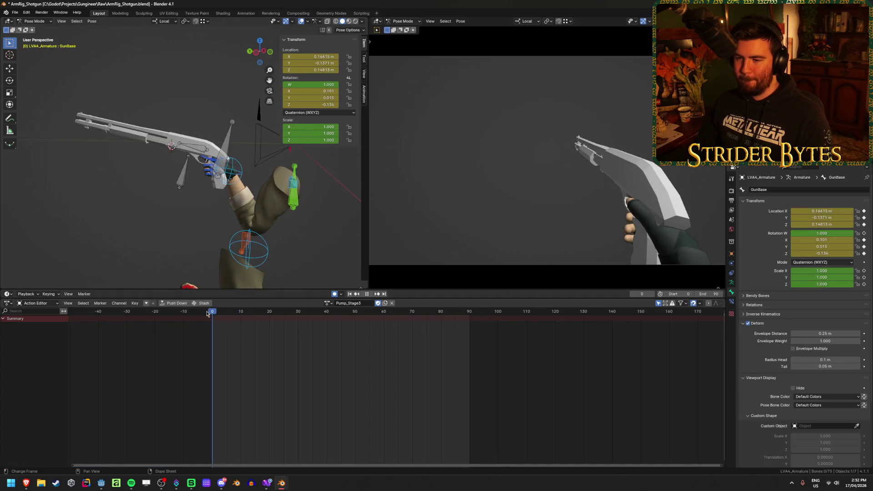
left_click_drag(279, 323, 469, 337)
key("space")
scroll(243, 228, "up", 4)
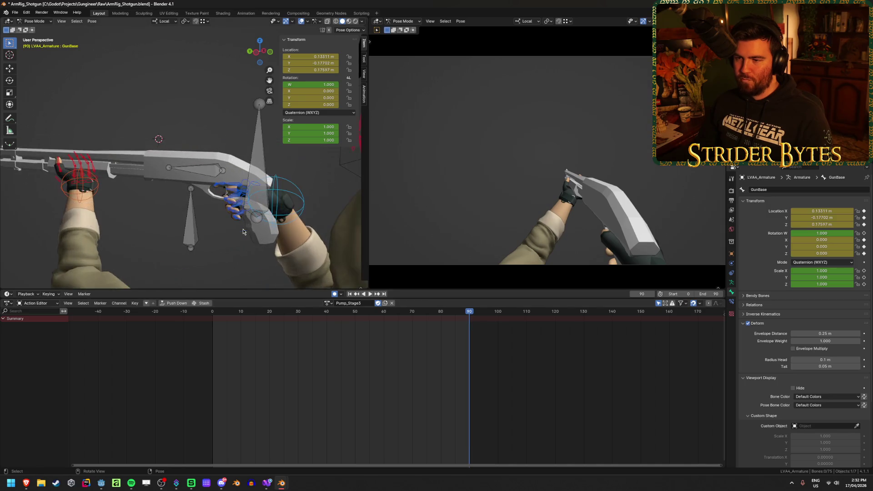
scroll(253, 241, "up", 3)
key("shift+Left")
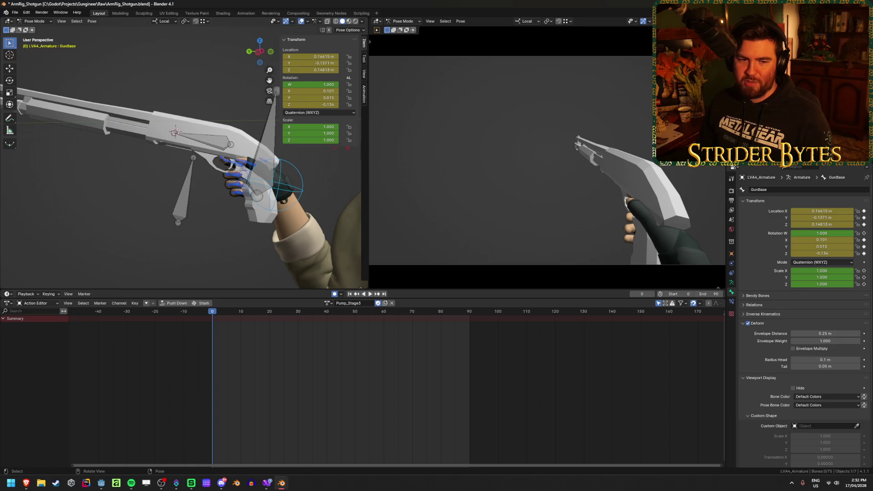
key("alt+Tab")
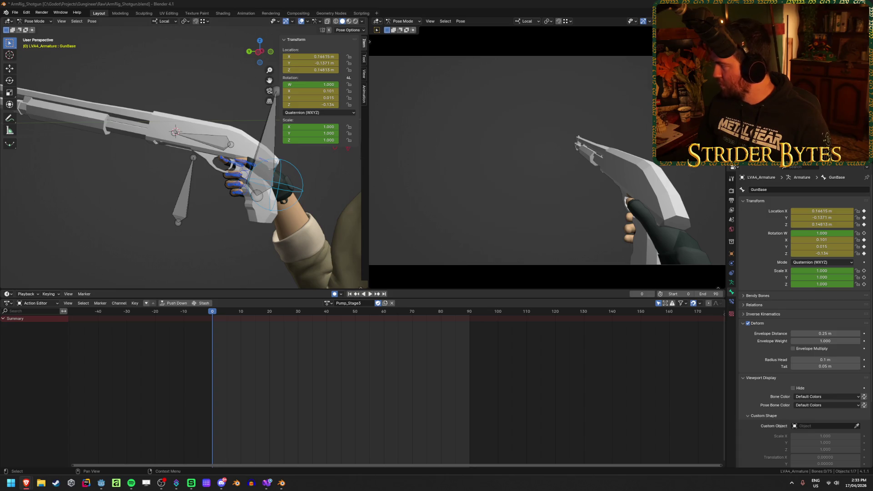
key("alt+Tab")
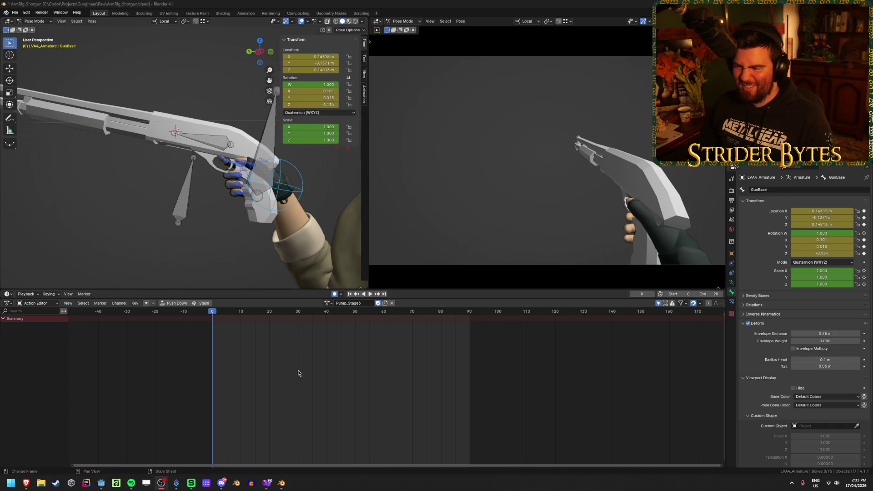
key("space")
Step: Select handIK.R and switch the rig to the Idle action
key("Escape")
left_click(298, 192)
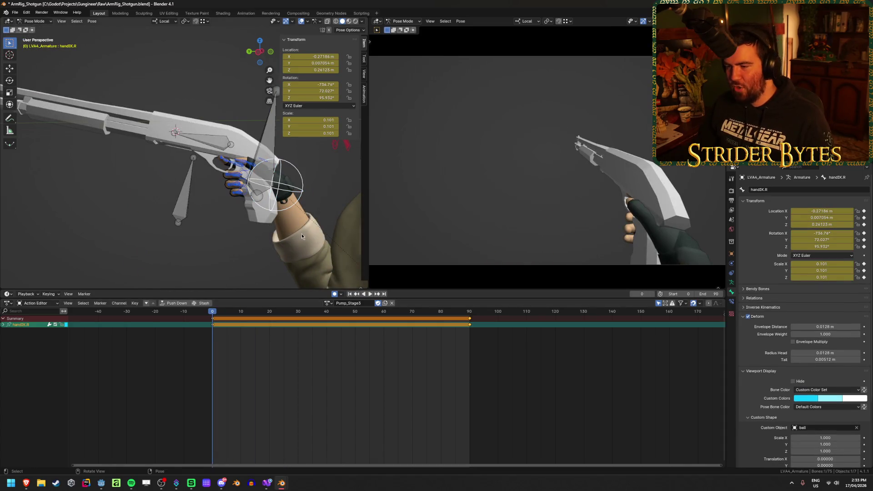
left_click(327, 303)
left_click(345, 364)
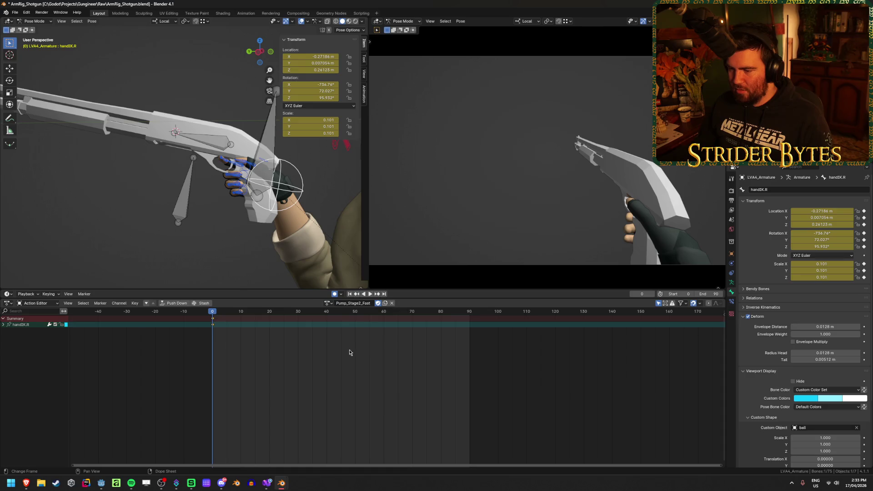
left_click(327, 304)
left_click(345, 352)
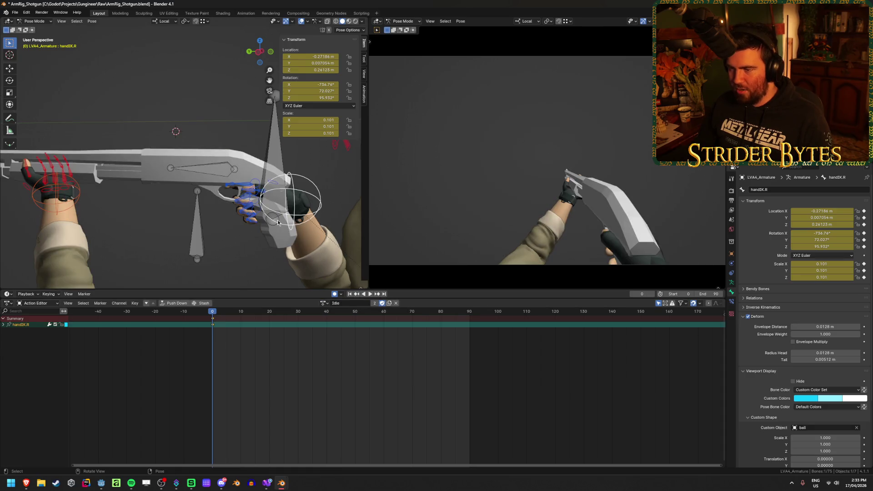
Step: Reposition handIK.R in Idle from a side view and copy its pose
key("KP_3")
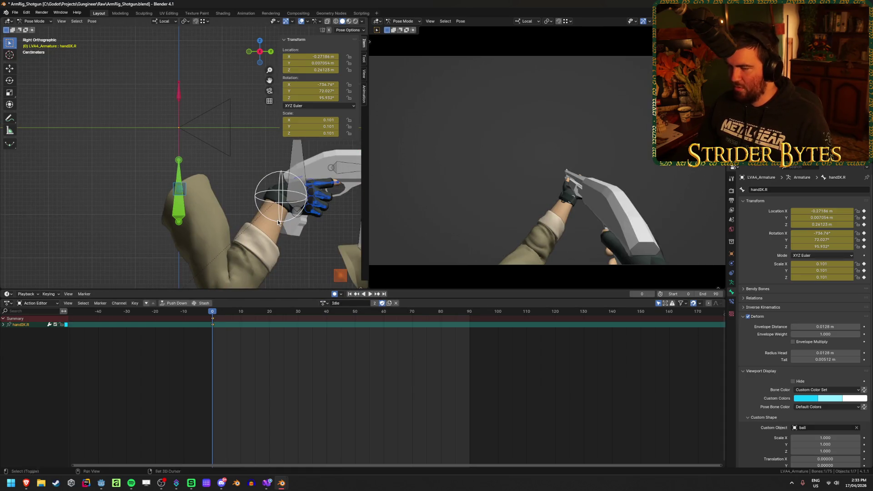
key("ctrl+KP_3")
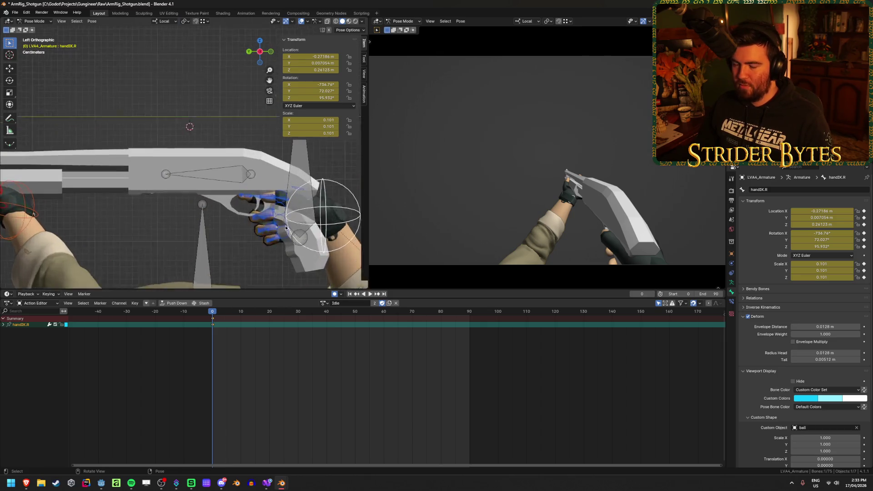
scroll(286, 228, "up", 5)
key("g")
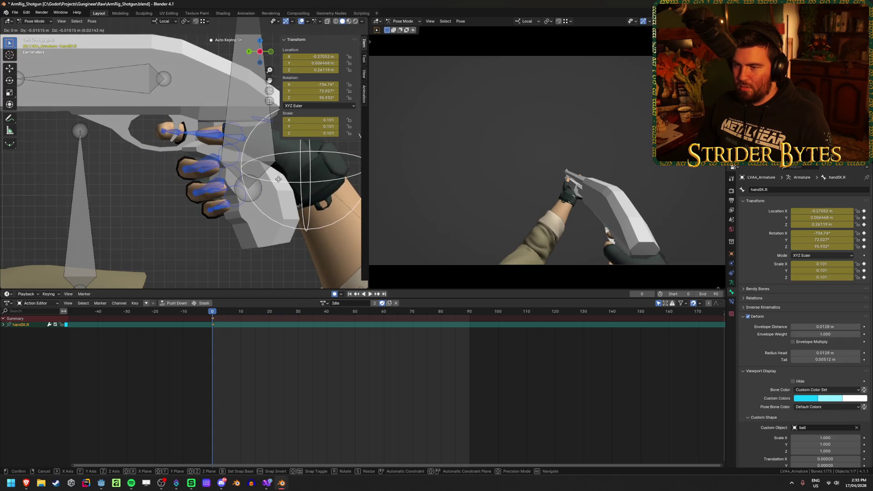
left_click(279, 179)
mouse_move(278, 180)
left_mouse_down()
mouse_move(208, 196)
mouse_move(280, 203)
mouse_move(201, 236)
mouse_move(123, 224)
mouse_move(275, 212)
mouse_move(252, 206)
left_mouse_up()
key("ctrl+c")
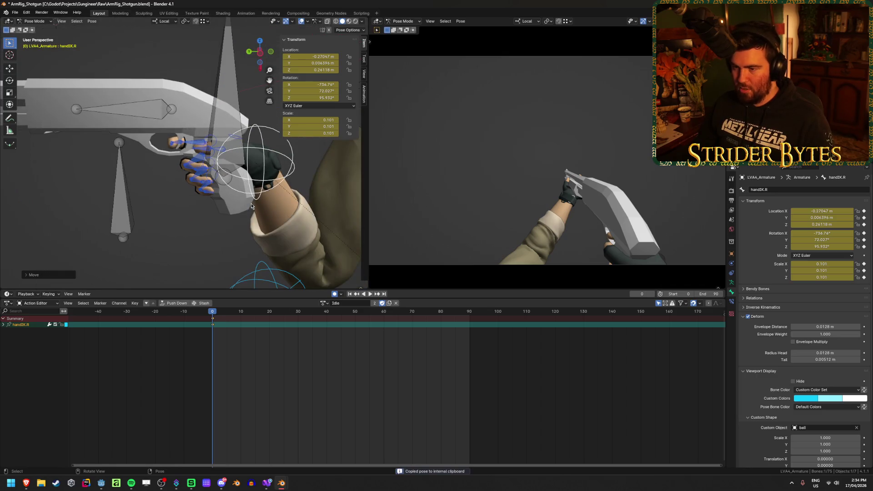
Step: Switch to the Pump_Stage2_Fast action and toggle the armature between Edit and Pose Mode
left_click(324, 307)
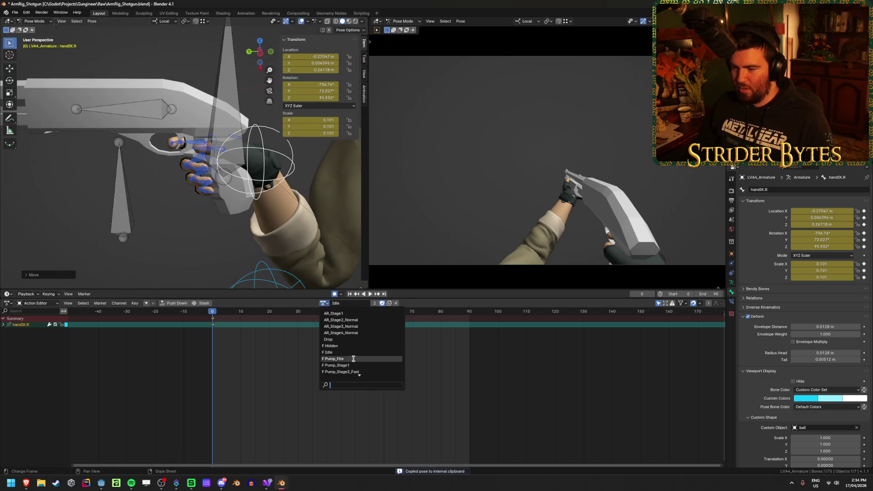
left_click(339, 362)
mouse_move(190, 226)
left_mouse_down()
mouse_move(113, 241)
mouse_move(115, 262)
mouse_move(182, 227)
left_mouse_up()
right_click(184, 226)
left_click(184, 225)
key("Tab")
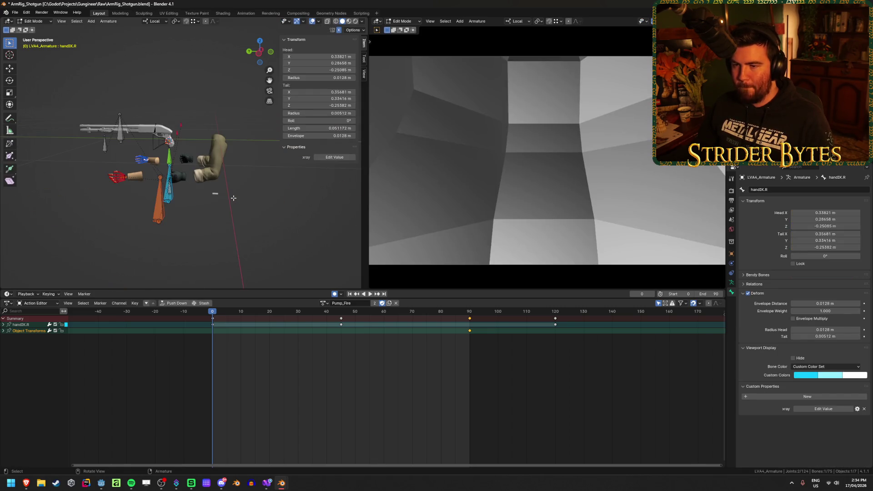
key("ctrl+Tab")
key("Tab")
key("Tab")
key("Tab")
left_click(159, 111)
key("Tab")
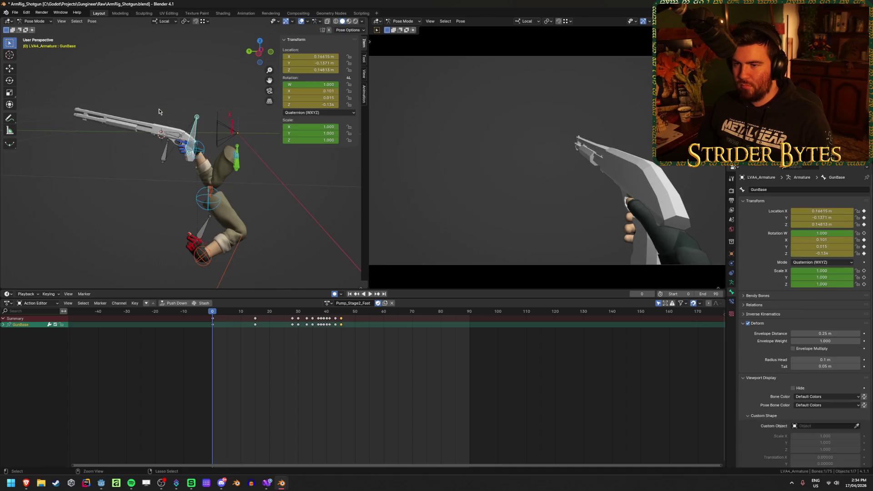
key("Tab")
key("Tab")
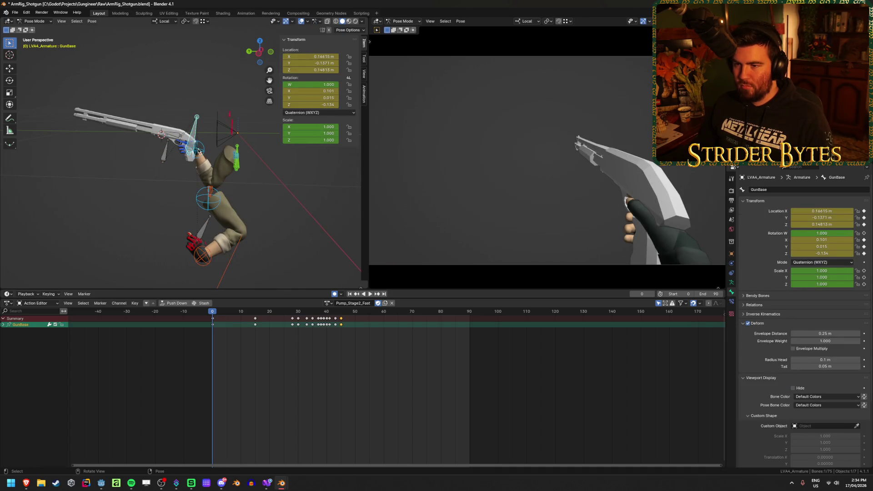
Step: Paste the copied pose onto handIK.R, preview the action, and save ArmRig_Shotgun.blend
left_click(198, 151)
scroll(196, 159, "up", 3)
key("ctrl+v")
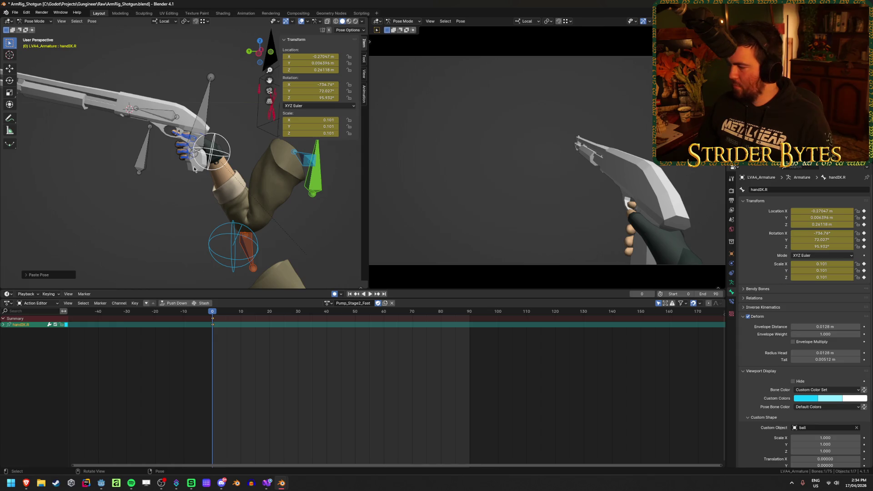
key("space")
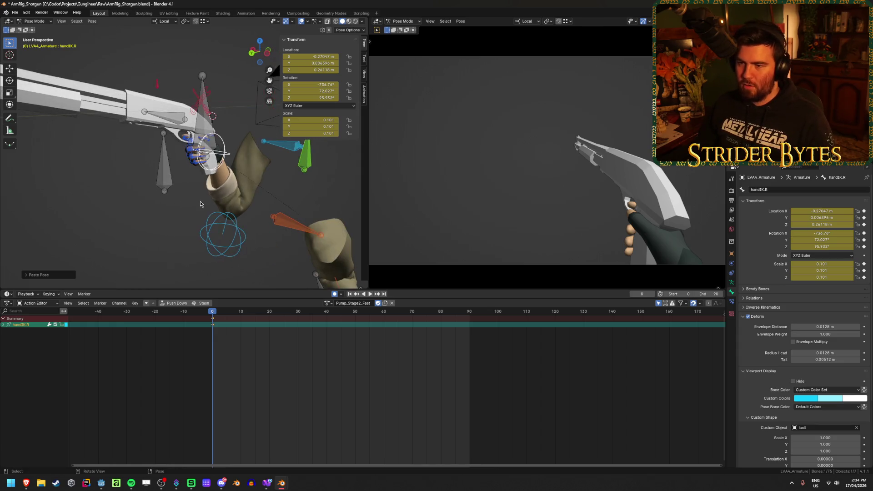
left_click(243, 312)
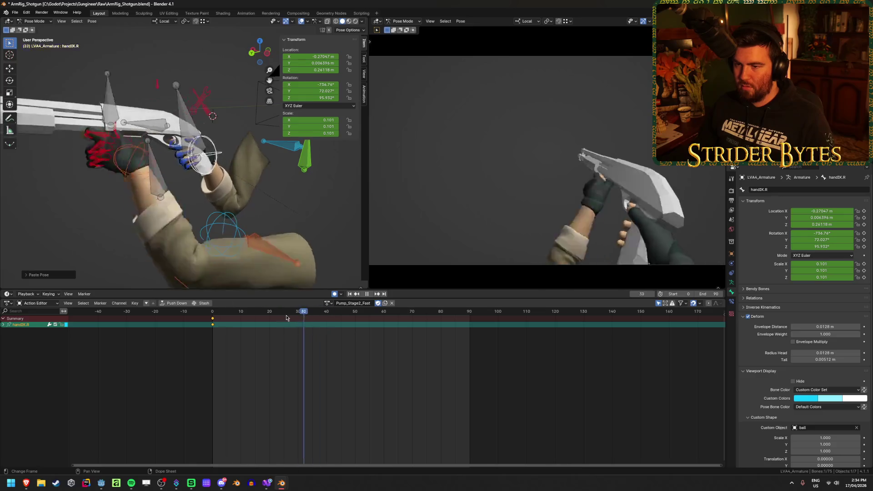
key("Escape")
key("ctrl+s")
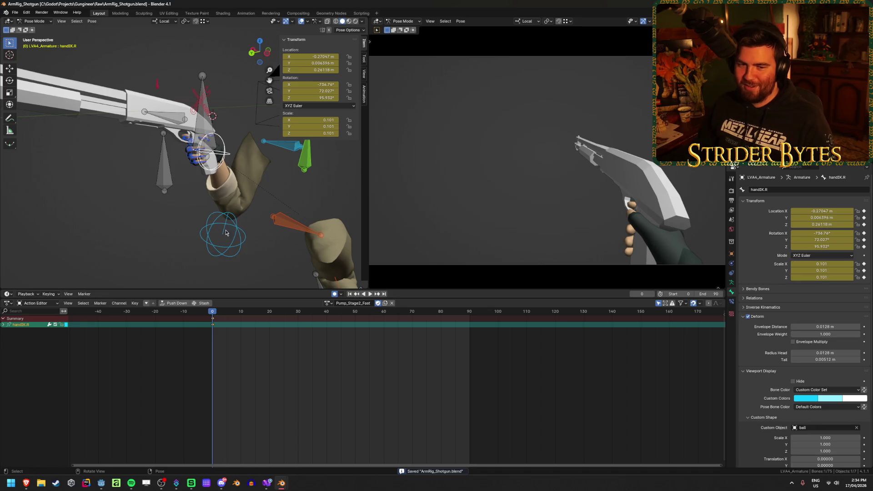
left_click(327, 303)
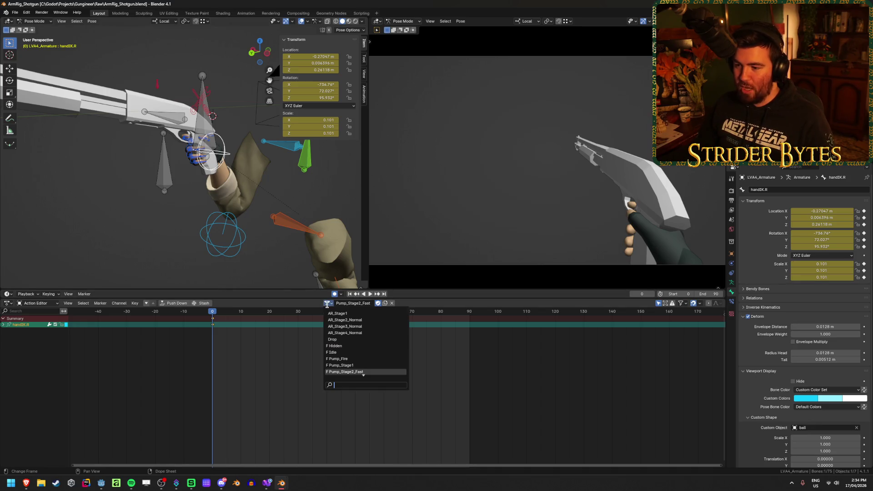
Step: Change the rig's action, delete the keyframe at frame 90, and move to frame 19
left_click(359, 359)
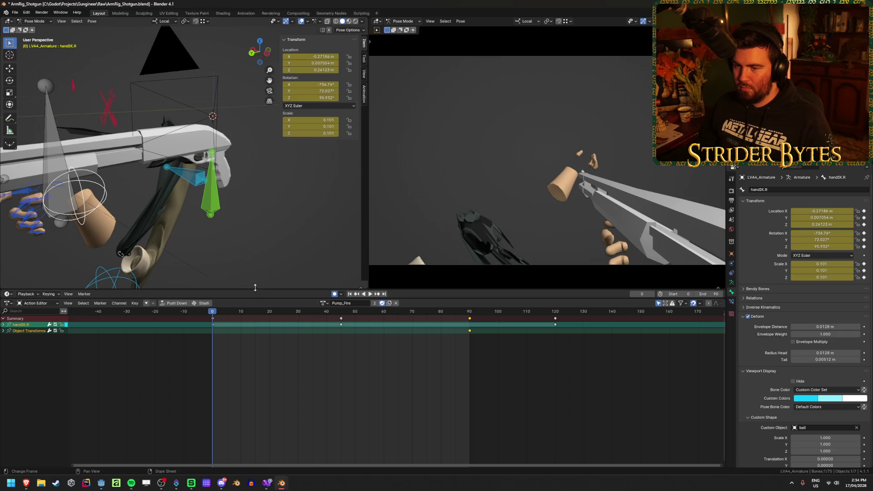
scroll(253, 275, "down", 5)
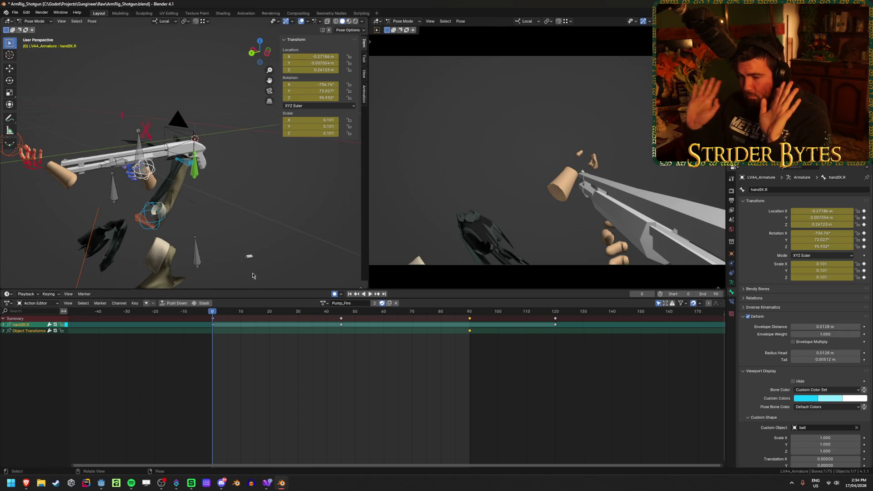
key("Delete")
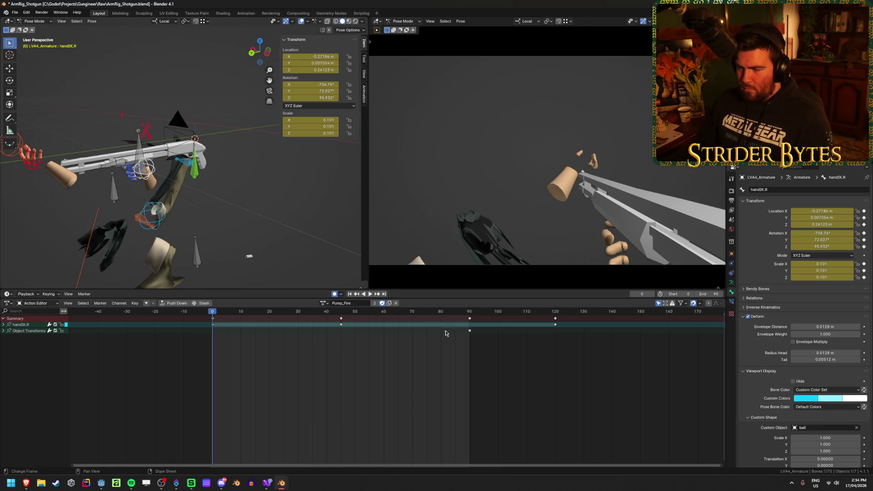
left_click_drag(250, 354, 267, 353)
Step: Return to Object Mode, select the R870 shotgun, and briefly check its mesh
key("Tab")
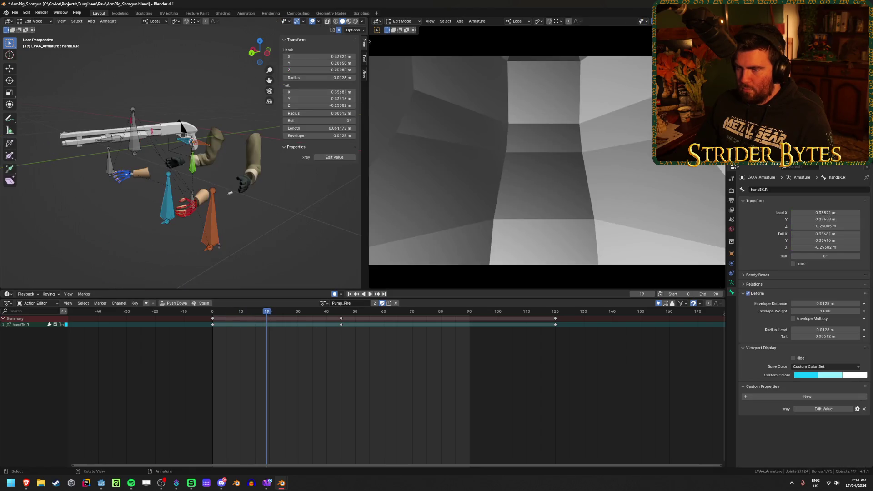
left_click_drag(309, 234, 172, 243)
key("Tab")
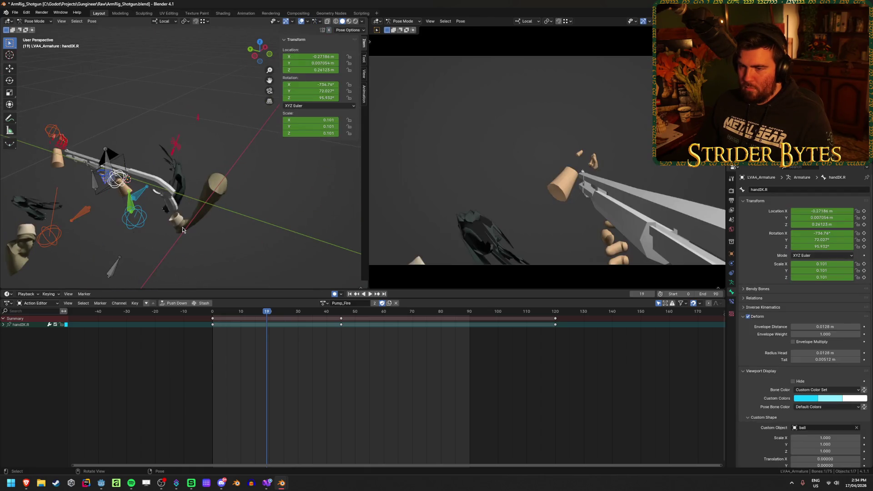
left_click(181, 207)
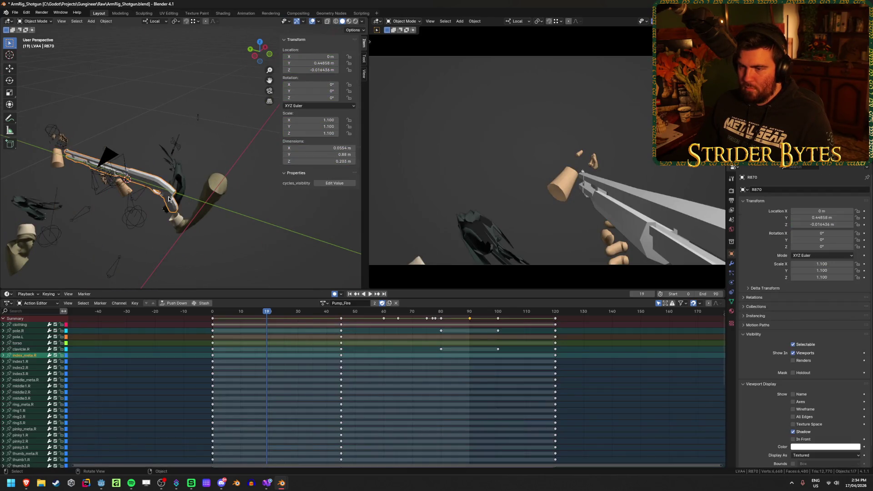
key("Tab")
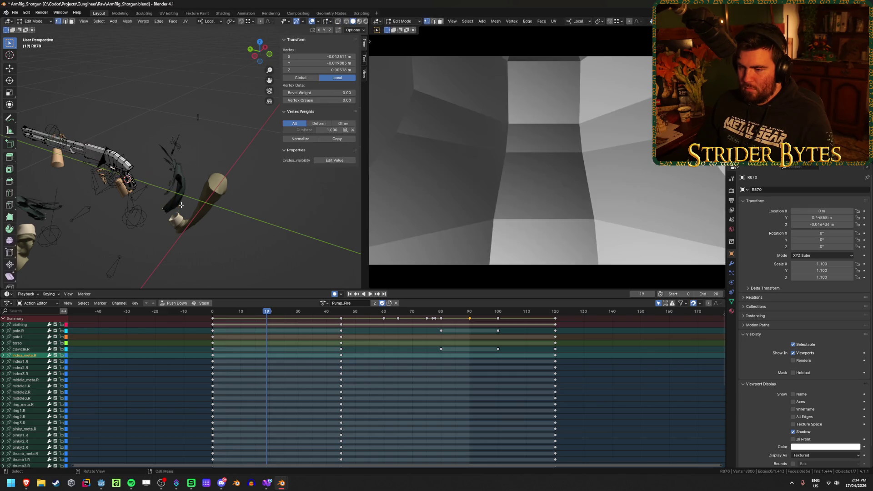
key("Tab")
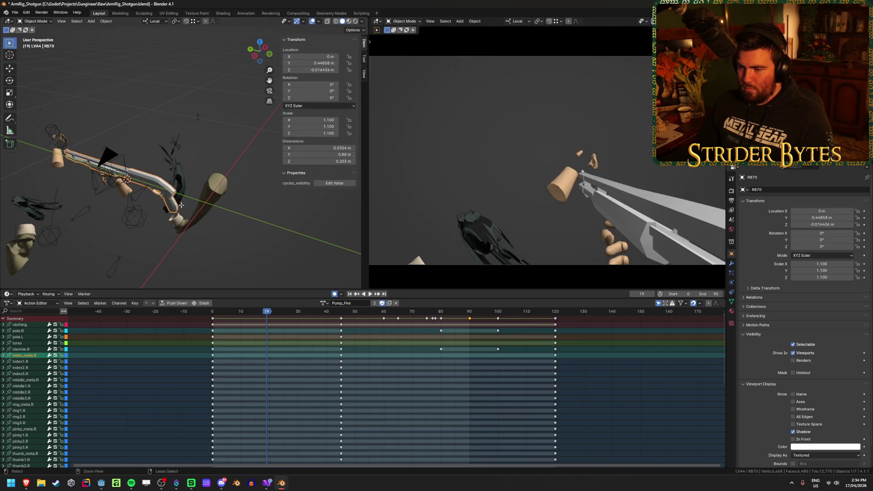
Step: Check Pump_Stage2_Fast at frame 0 in Pose Mode, then return the armature to Object Mode
left_click(181, 207)
key("Tab")
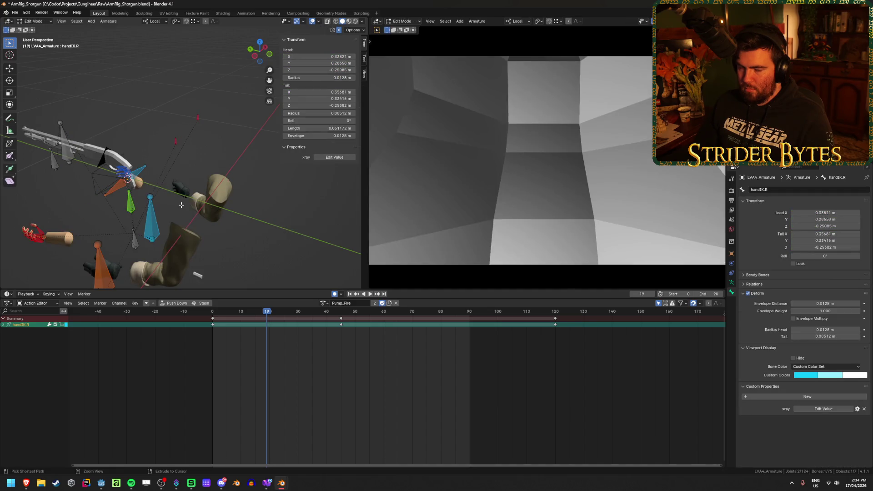
key("ctrl+Tab")
key("shift+Left")
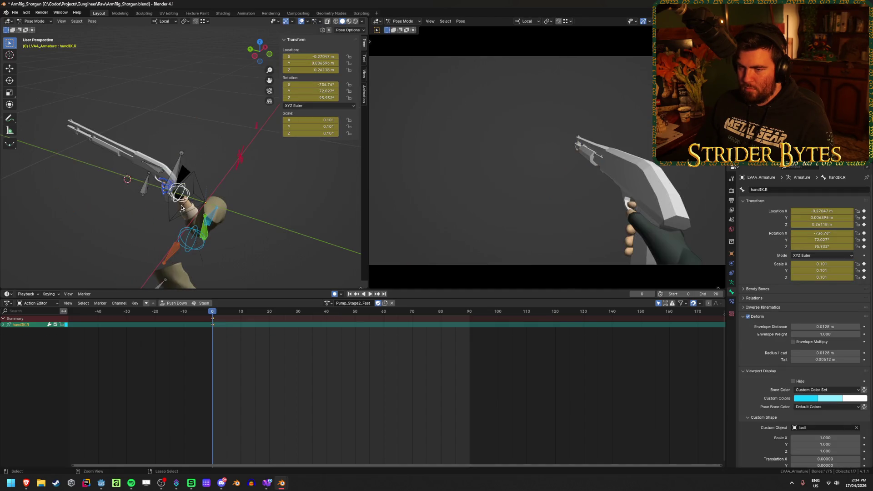
mouse_move(181, 208)
left_mouse_down()
mouse_move(151, 215)
mouse_move(109, 173)
left_mouse_up()
key("ctrl+Tab")
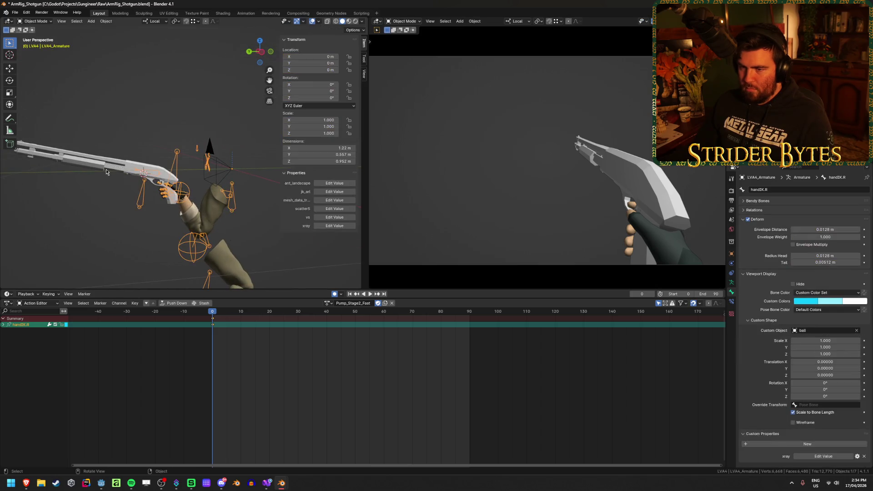
Step: Select R870 and play its Pump_Fire action, returning to frame 0
left_click(108, 170)
key("space")
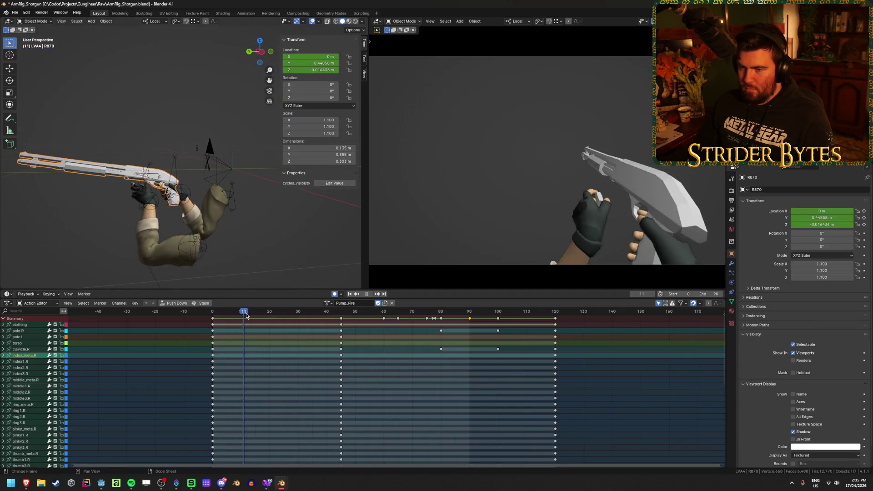
key("Escape")
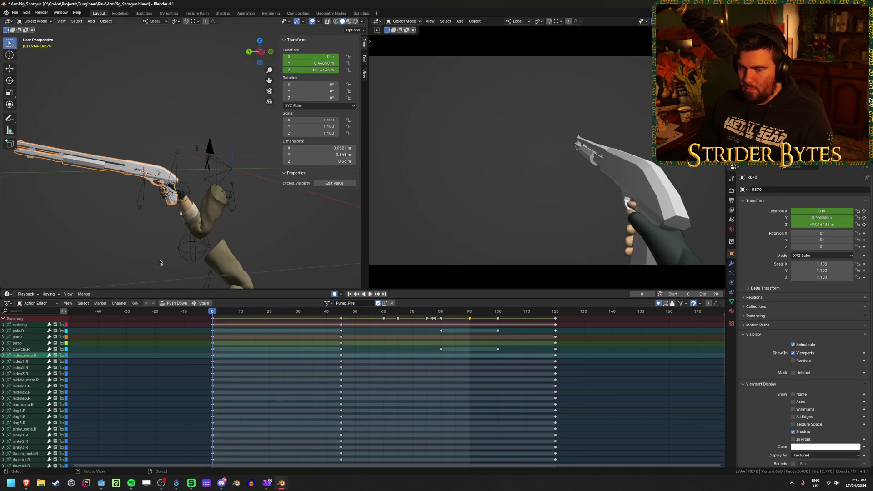
Step: Switch the shotgun to Vertex Paint mode and save ArmRig_Shotgun.blend
key("ctrl+Tab")
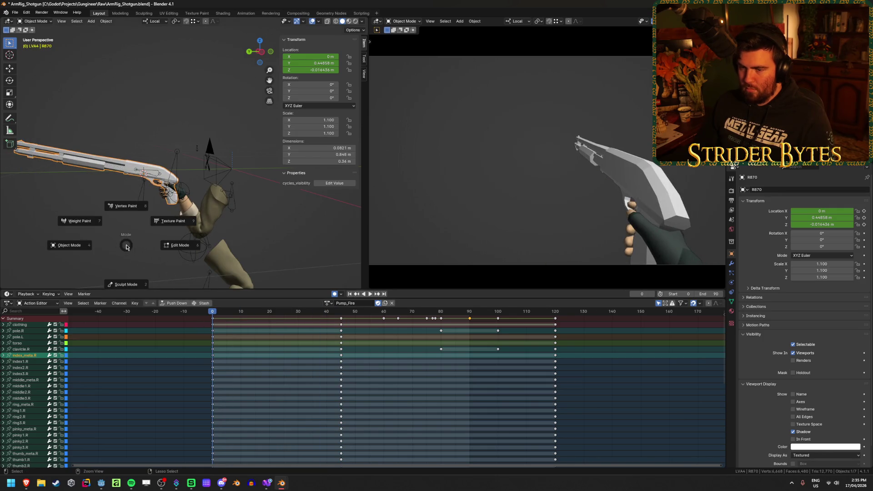
mouse_move(132, 253)
left_mouse_down()
mouse_move(151, 260)
mouse_move(203, 231)
left_mouse_up()
key("ctrl+Tab")
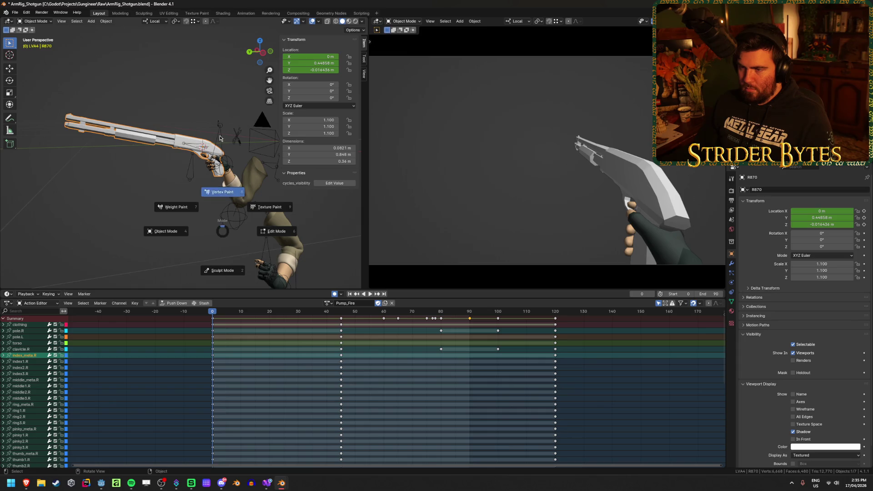
left_click(222, 192)
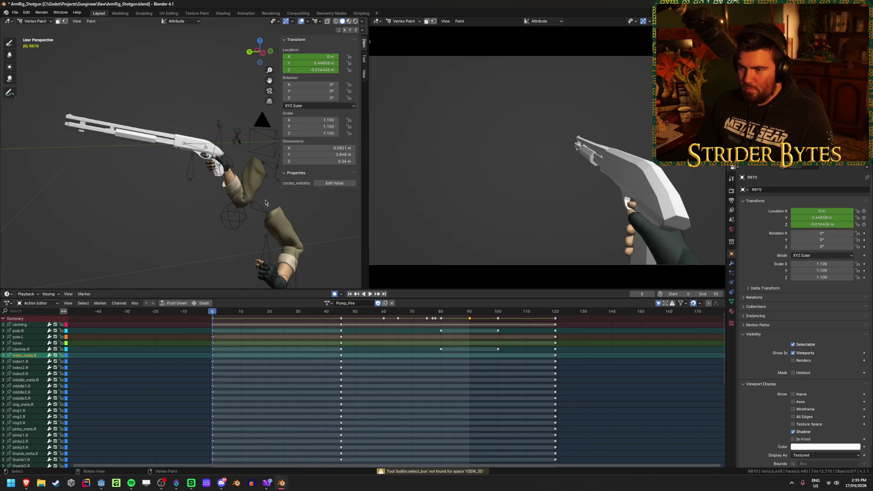
key("ctrl+s")
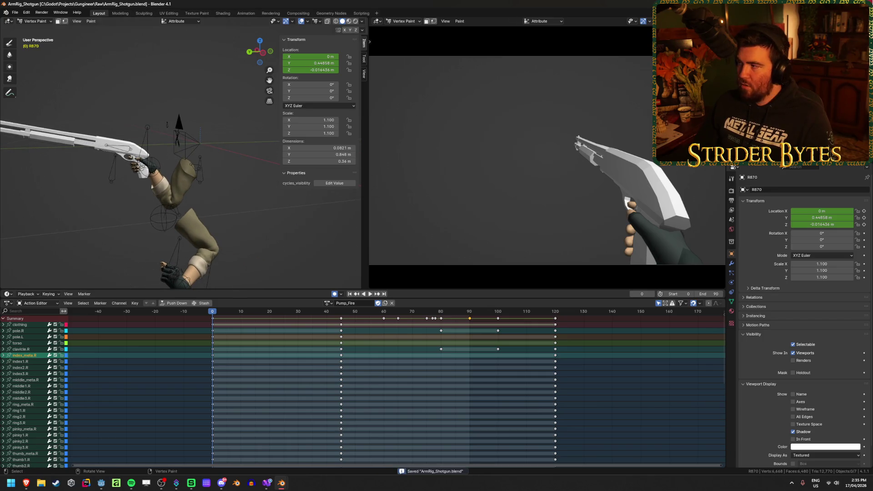
key("alt+Tab")
key("alt+Tab")
key("alt+Tab")
Step: Launch a new Blender, open ArmRig_Shotgun.blend from Recent Files, and select the armature in Object Mode
left_click(236, 484)
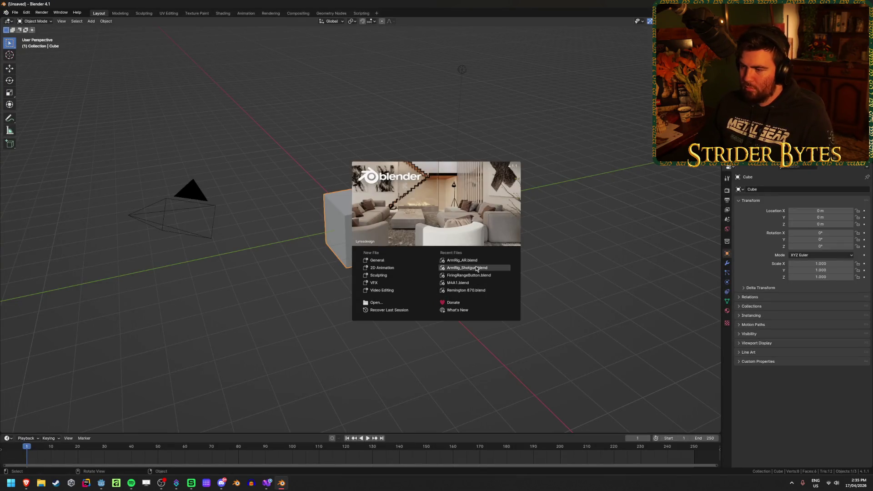
left_click(477, 270)
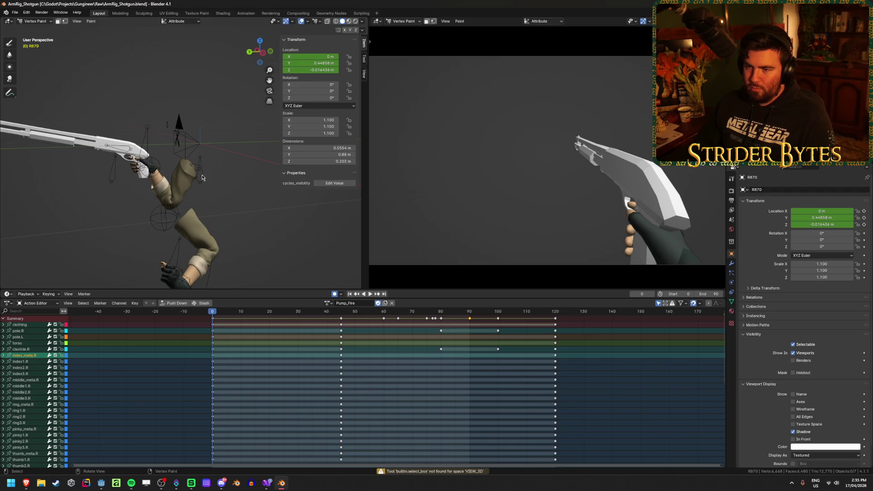
left_click_drag(153, 133, 132, 71)
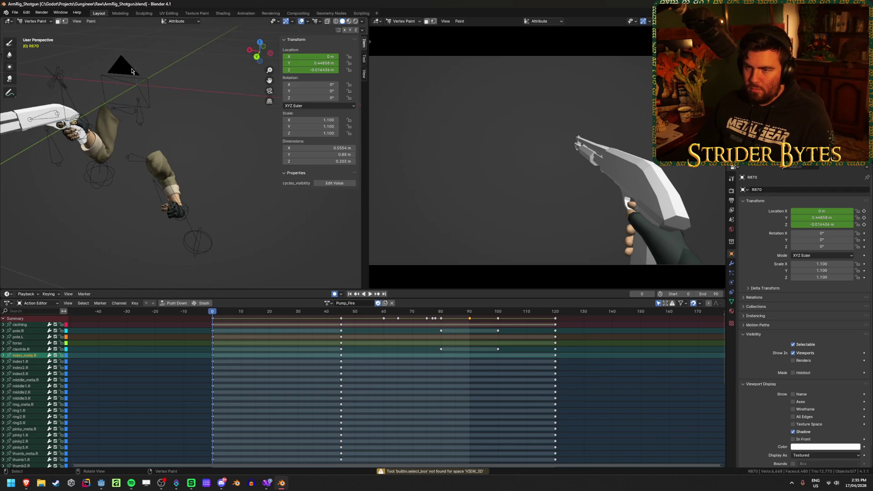
left_click_drag(177, 130, 155, 119)
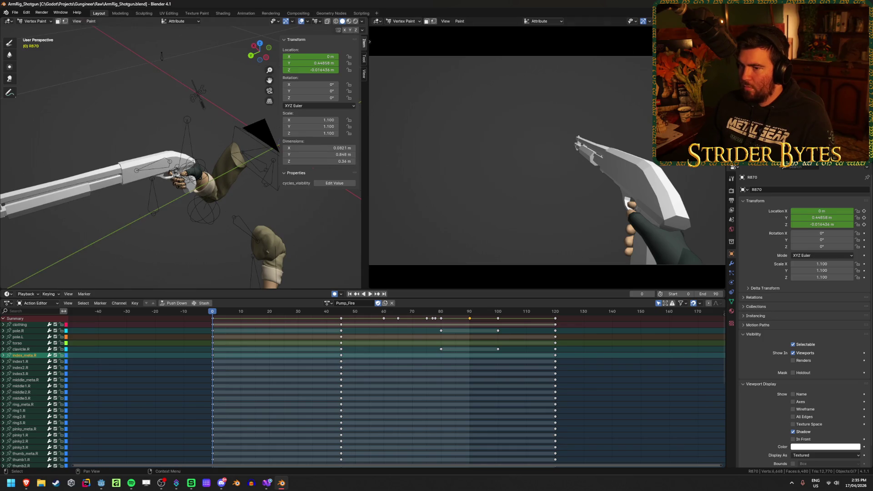
mouse_move(190, 146)
left_mouse_down()
mouse_move(113, 111)
mouse_move(147, 114)
mouse_move(141, 177)
left_mouse_up()
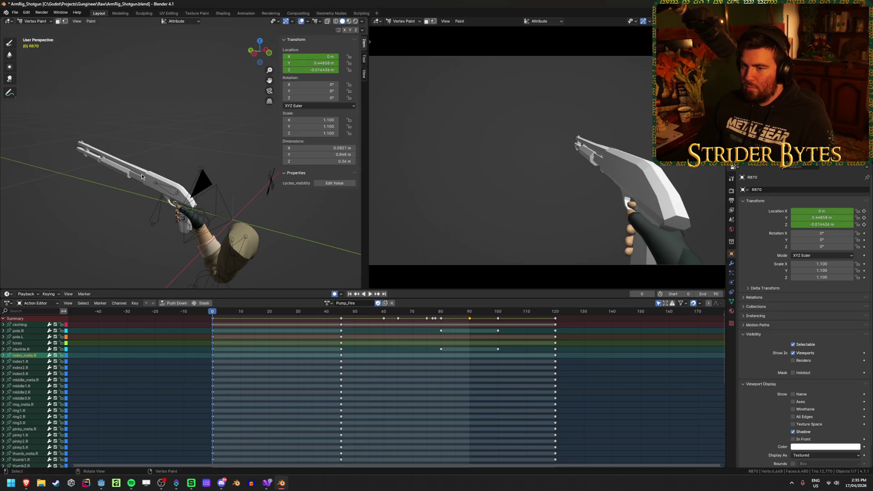
key("ctrl+Tab")
left_click(92, 177)
left_click(193, 179)
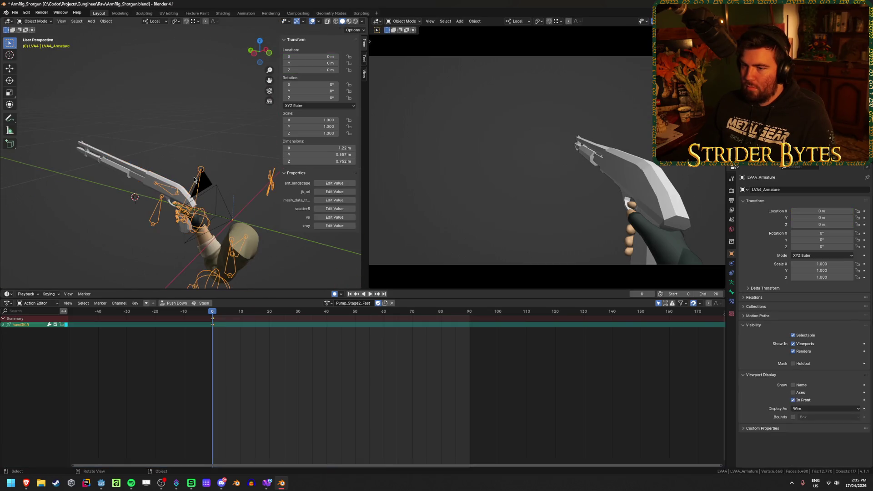
Step: Put the armature in Pose Mode and cycle through the Pump_Fire, Pump_Stage1 and Pump_Stage3 actions
left_click_drag(194, 179, 155, 150)
key("ctrl+Tab")
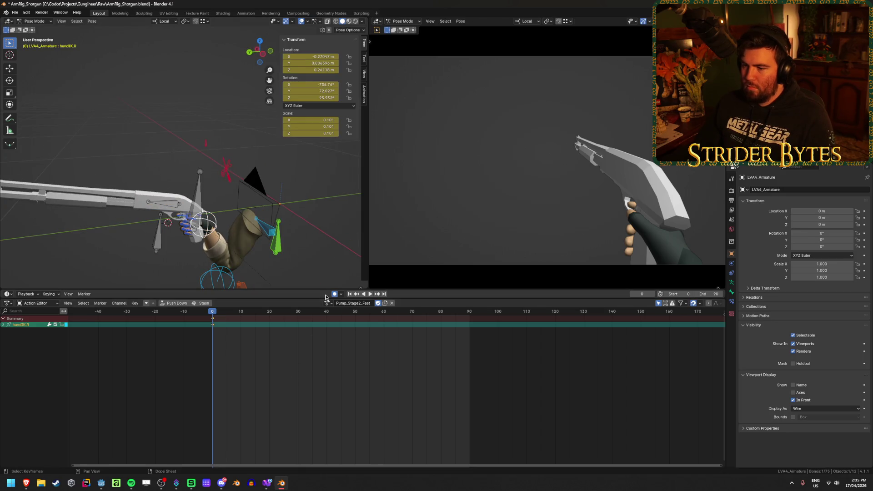
left_click(327, 303)
left_click(357, 359)
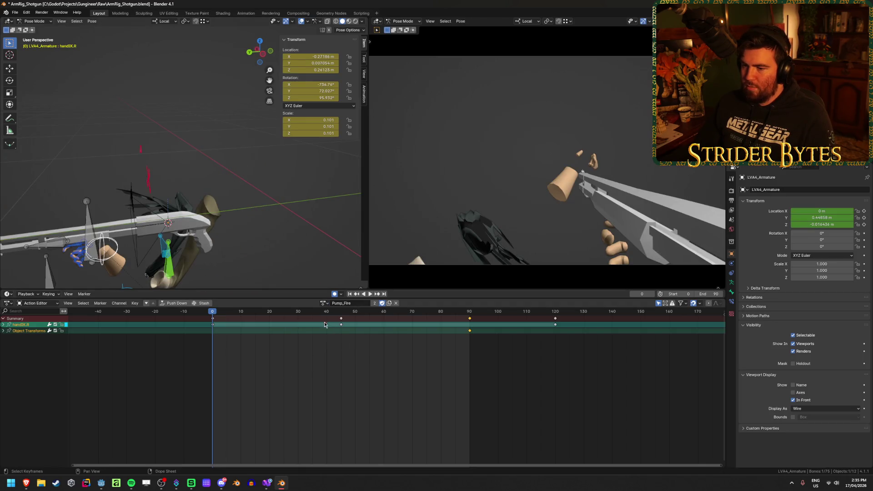
left_click(324, 303)
left_click(353, 366)
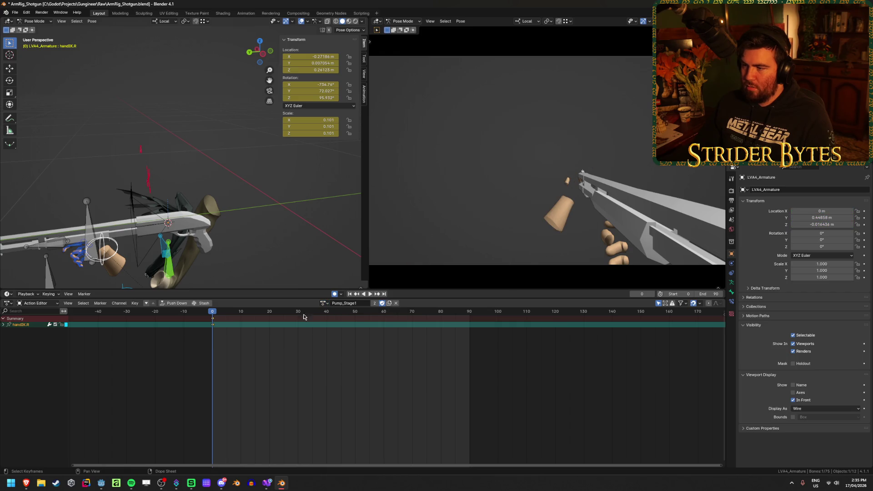
left_click(325, 304)
left_click(357, 370)
Step: Play Pump_Stage3, scrub it to frame 75, then return to frame 0
mouse_move(202, 254)
left_mouse_down()
mouse_move(240, 241)
mouse_move(165, 231)
mouse_move(17, 235)
mouse_move(173, 246)
left_mouse_up()
key("space")
left_click_drag(258, 313, 428, 328)
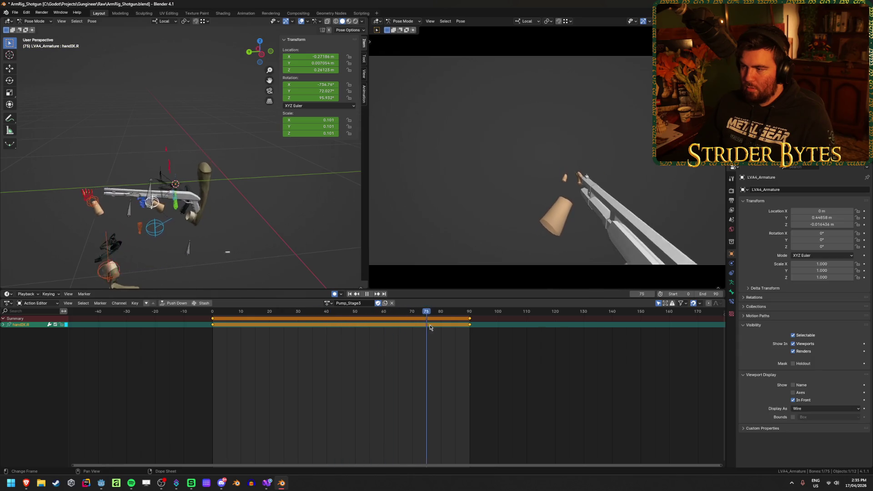
key("ctrl+z")
key("ctrl+z")
key("ctrl+z")
key("ctrl+z")
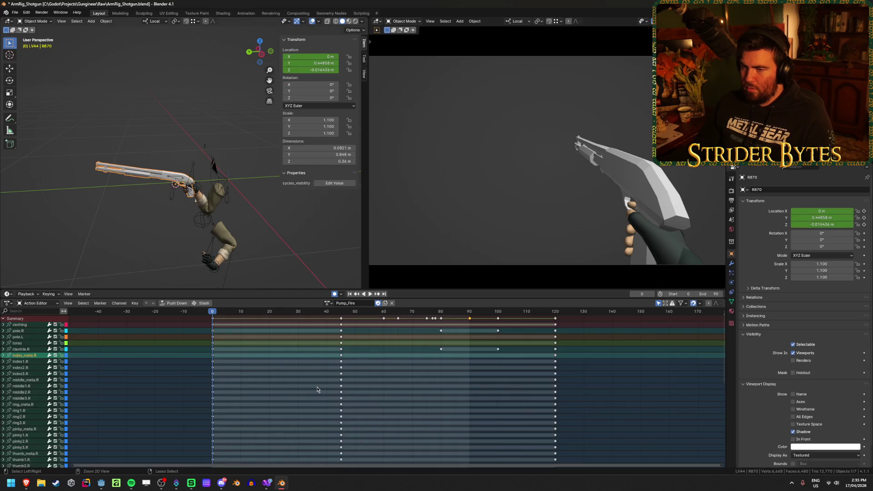
key("ctrl+z")
key("ctrl+Tab")
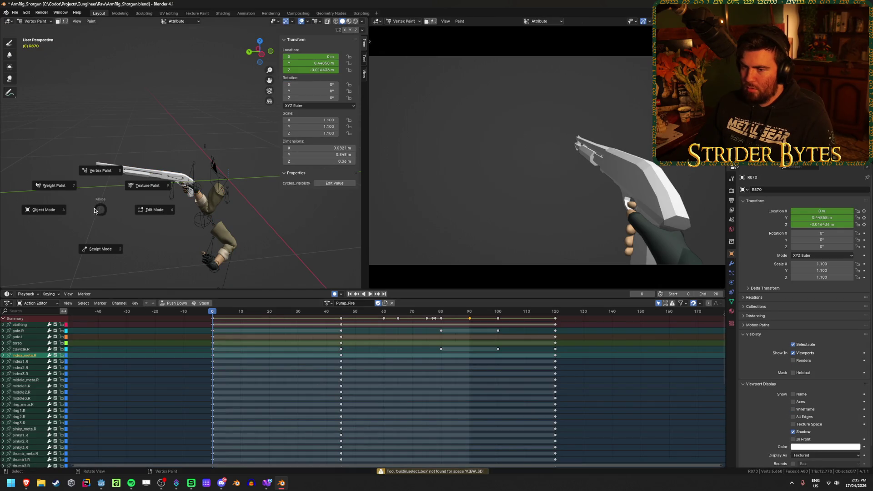
left_click(44, 209)
key("z")
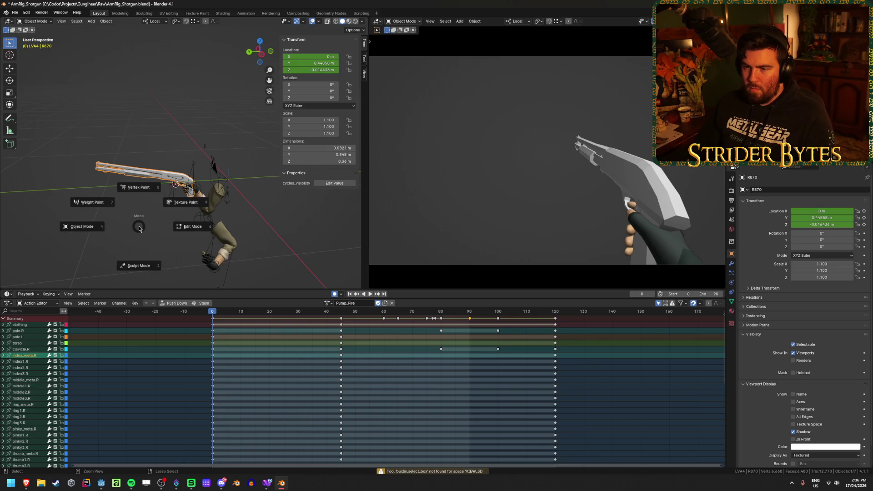
left_click(326, 303)
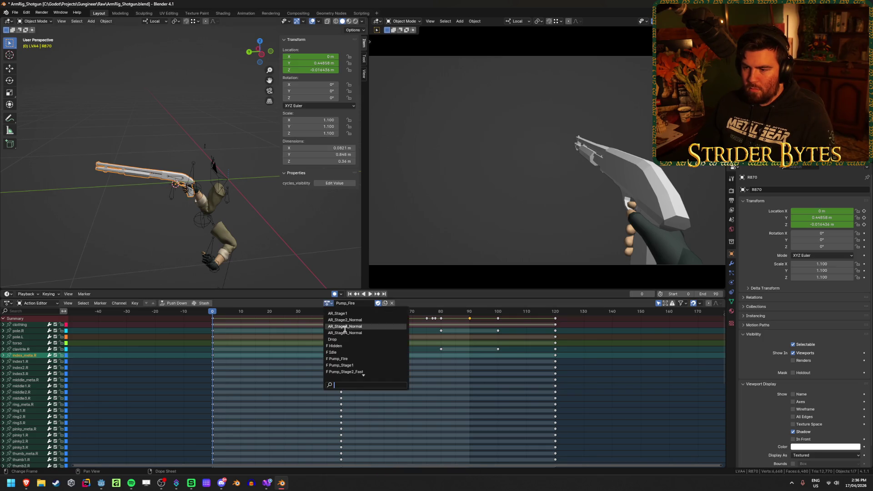
left_click(324, 333)
key("space")
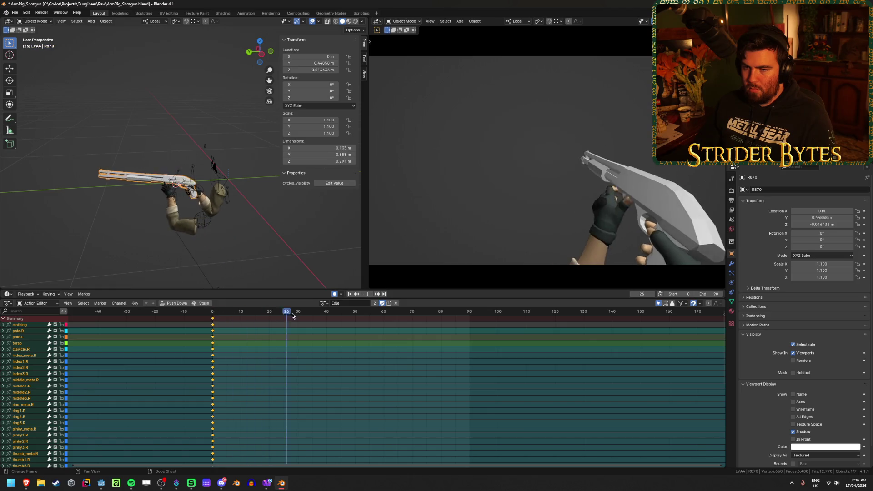
left_click_drag(247, 322, 364, 322)
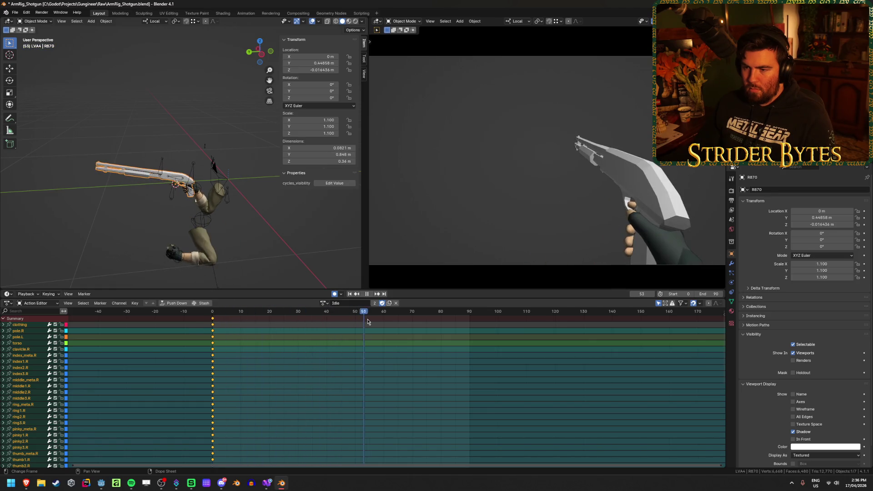
key("Escape")
left_click(323, 303)
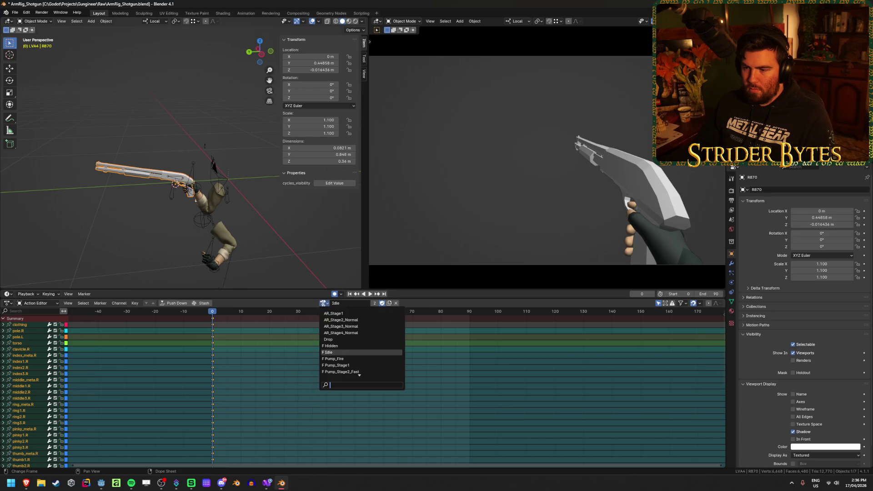
left_click(341, 360)
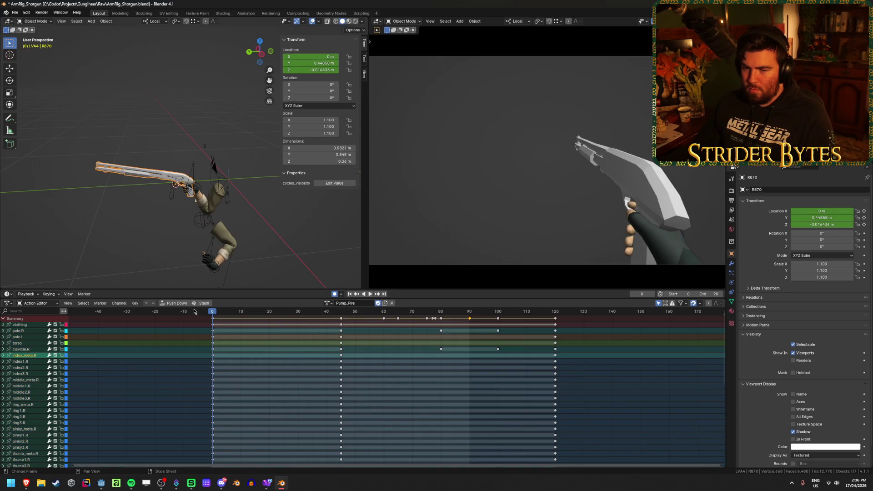
Step: Delete the shotgun's Object Transforms keyframes from Pump_Fire and save the file
scroll(150, 346, "down", 5)
scroll(263, 394, "up", 8)
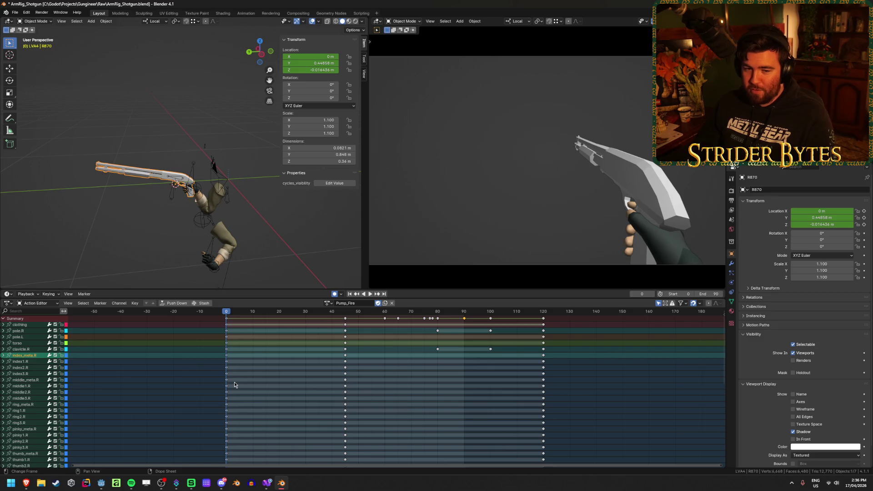
scroll(51, 420, "down", 10)
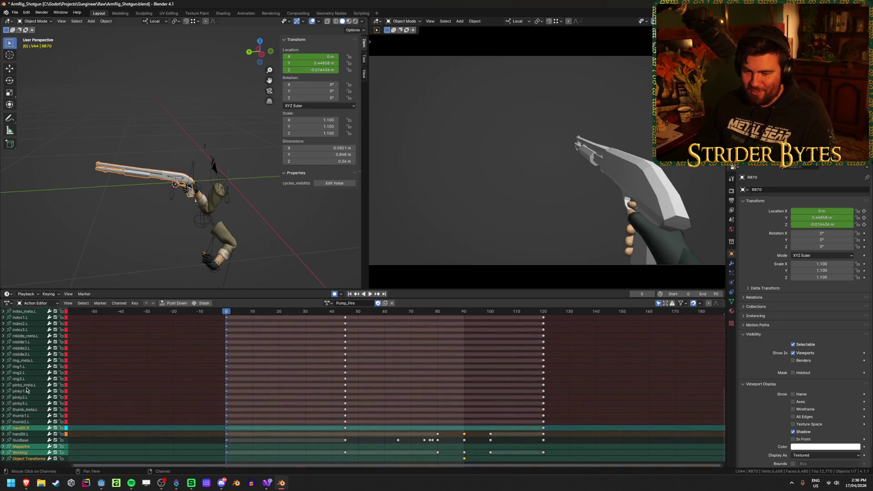
left_click(457, 462)
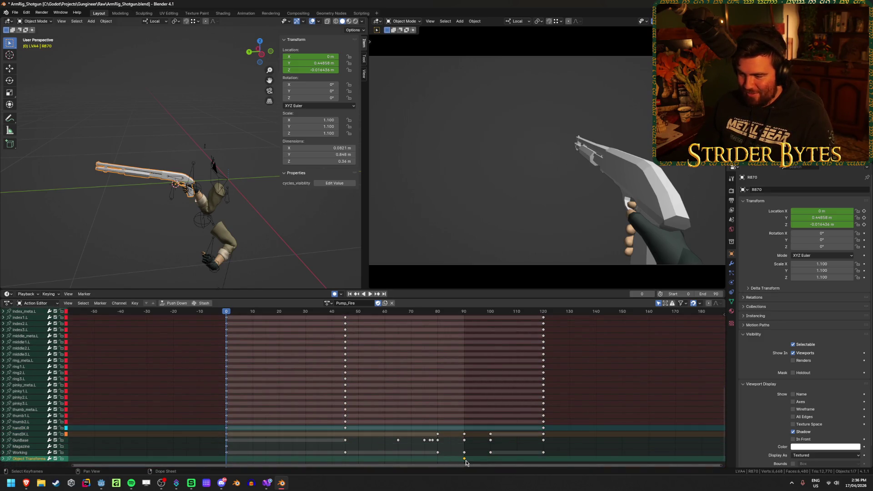
key("x")
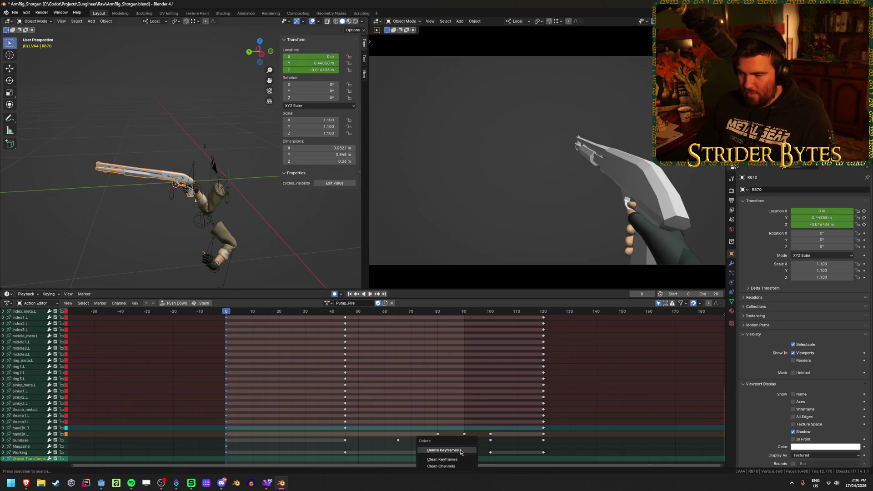
left_click(461, 451)
key("ctrl+s")
Step: Switch to the Pump_Stage1 action, fit its keys, and scrub to frame 47
left_click(326, 303)
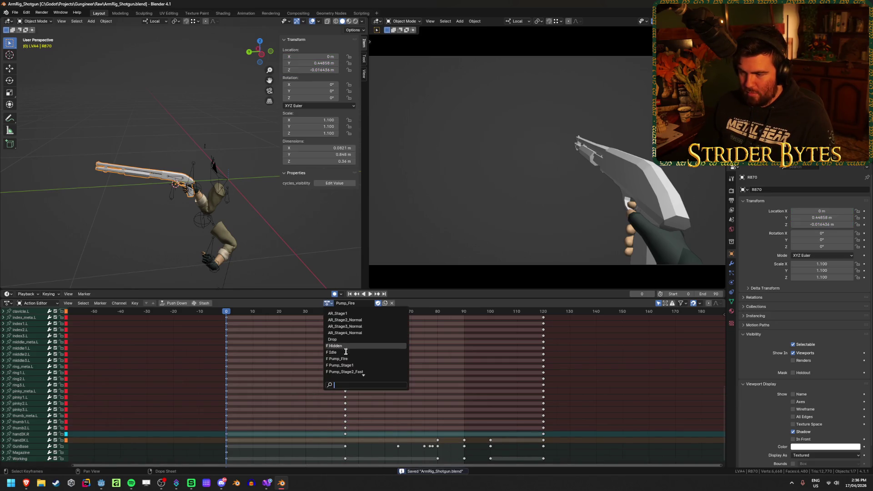
left_click(352, 364)
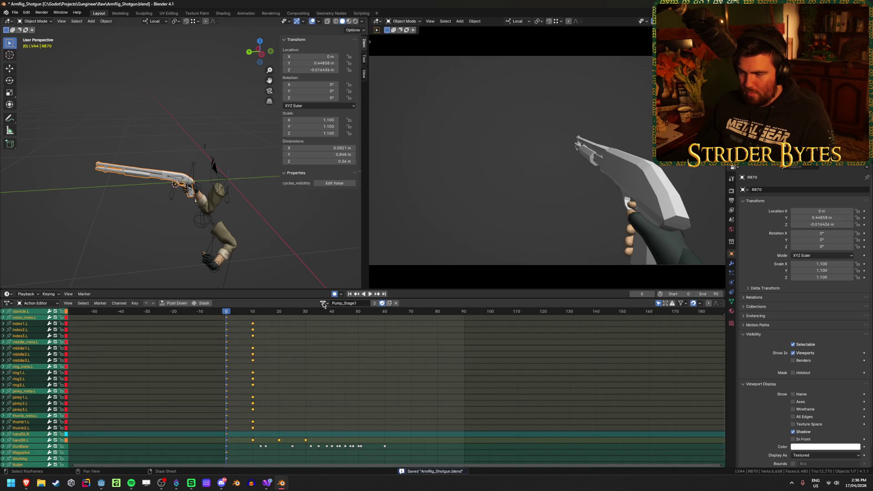
key("Home")
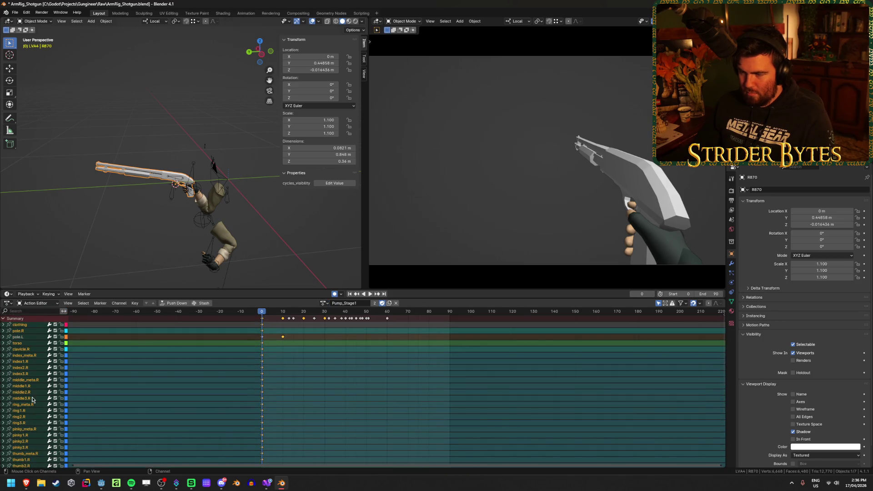
left_click_drag(264, 314, 360, 313)
Step: Deselect the shotgun and put the arm rig into Pose Mode
left_click(264, 254)
key("ctrl+Tab")
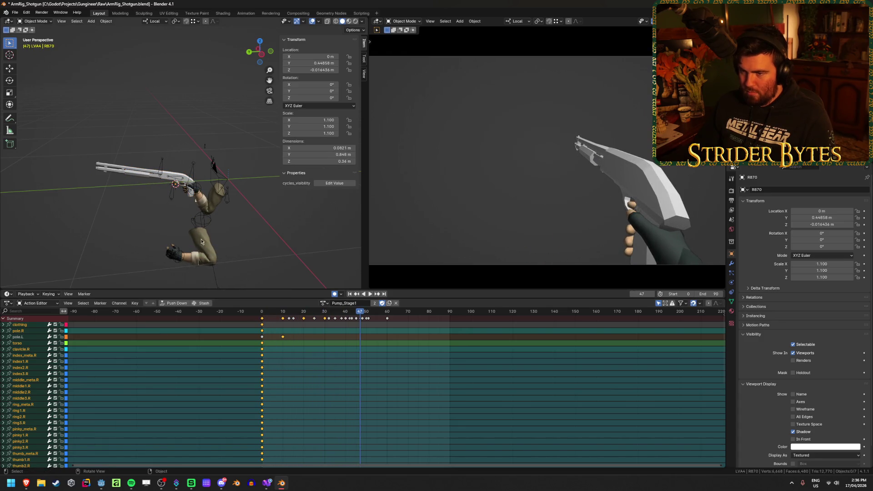
left_click(189, 168)
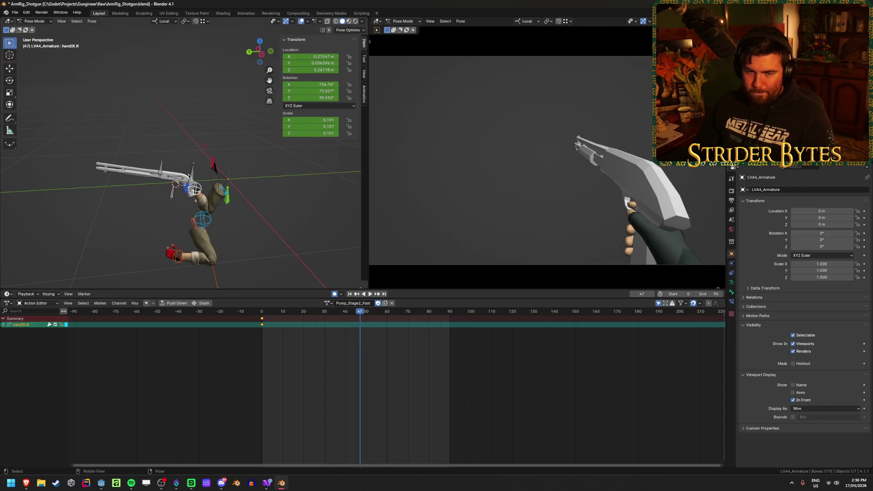
Step: Replay Pump_Stage2_Fast from the first frame
key("shift+Left")
key("space")
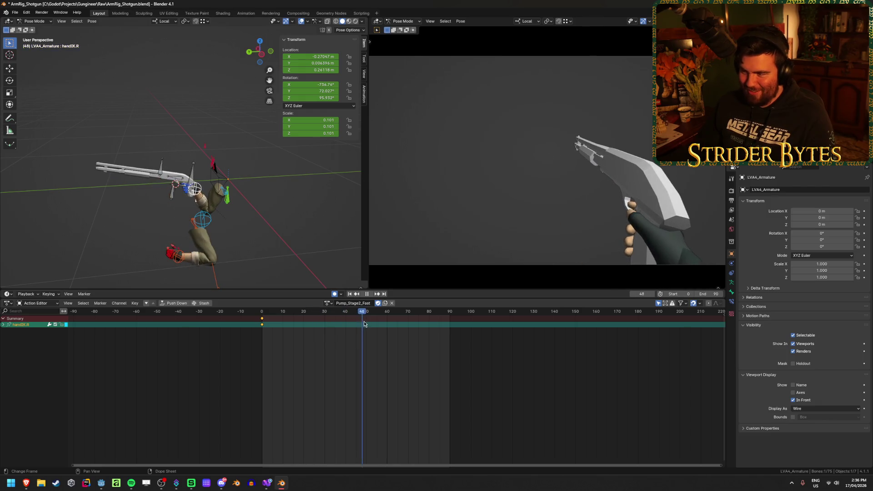
key("space")
Step: Make GunBase the active bone and scrub Pump_Stage3 to frame 45
left_click(194, 179)
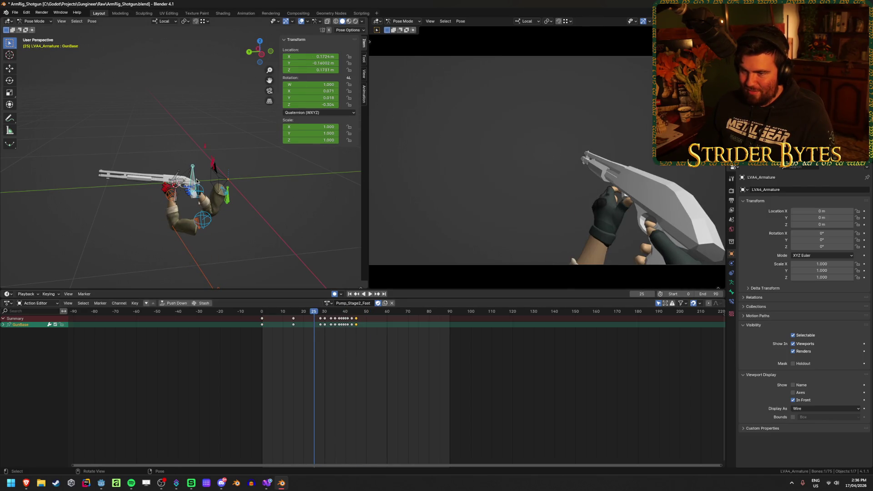
left_click(328, 303)
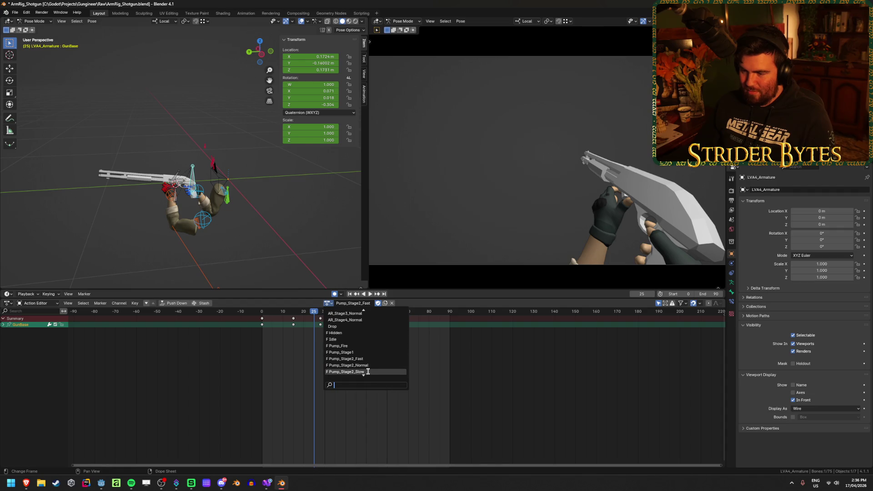
left_click(369, 371)
mouse_move(316, 313)
left_mouse_down()
mouse_move(364, 313)
mouse_move(355, 314)
left_mouse_up()
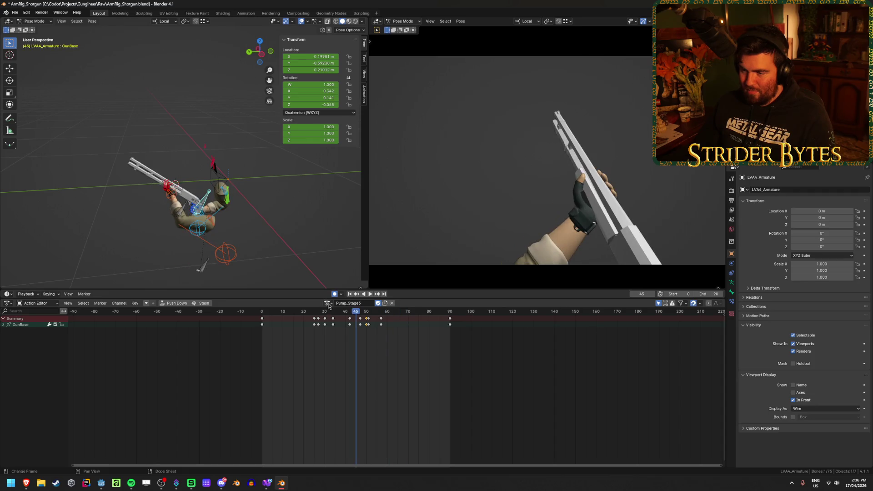
Step: Play Pump_Stage2_Normal and then Pump_Stage2_Fast from their first frames
left_click(327, 303)
left_click(359, 356)
key("shift+Left")
key("space")
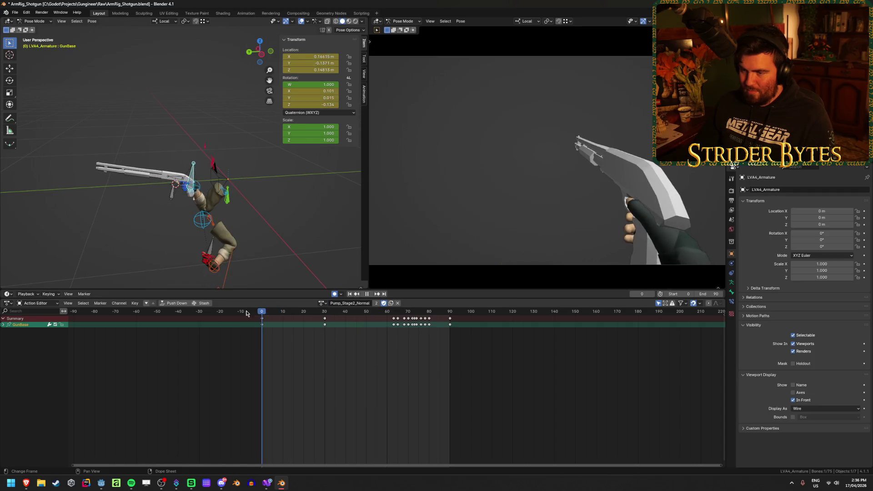
key("space")
left_click(321, 303)
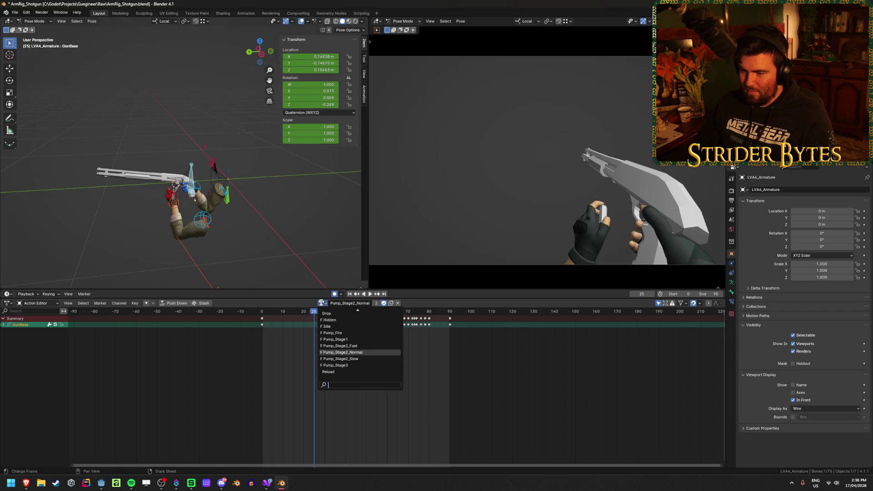
left_click(340, 346)
key("shift+Left")
key("space")
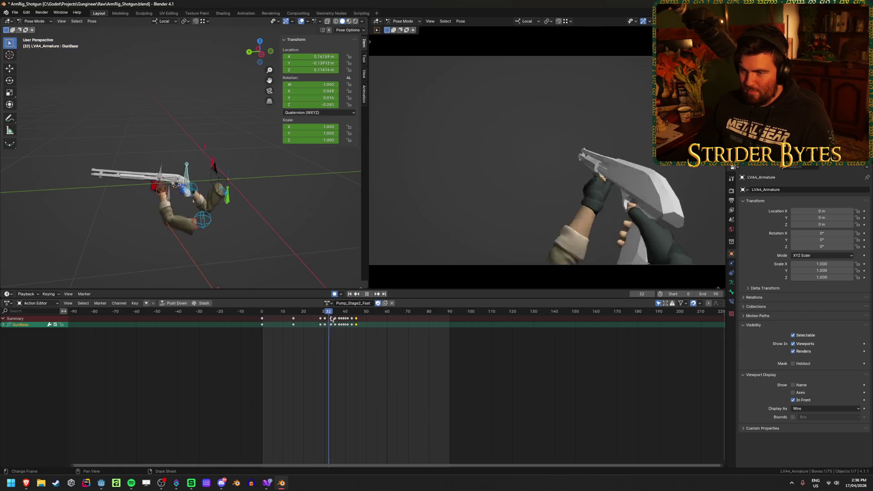
key("space")
Step: Switch to Pump_Fire via Pump_Stage1, play it, stop at frame 17, and save
left_click(326, 303)
left_click(358, 367)
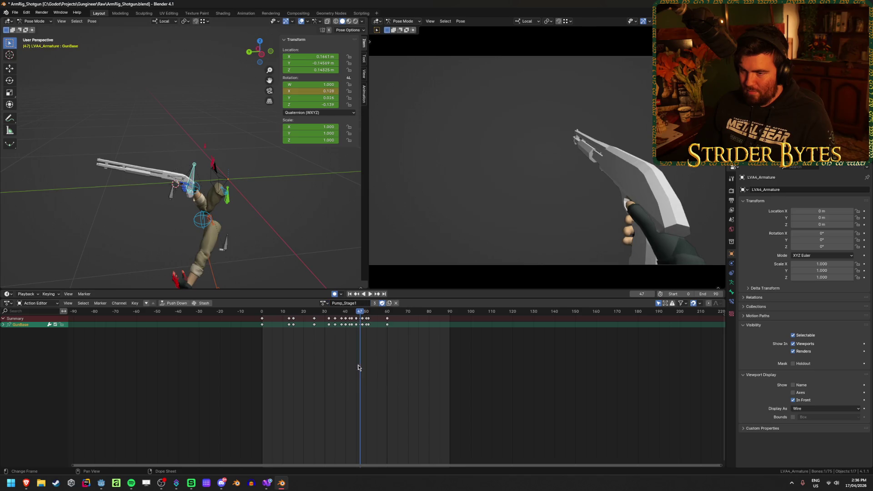
left_click(324, 303)
left_click(345, 356)
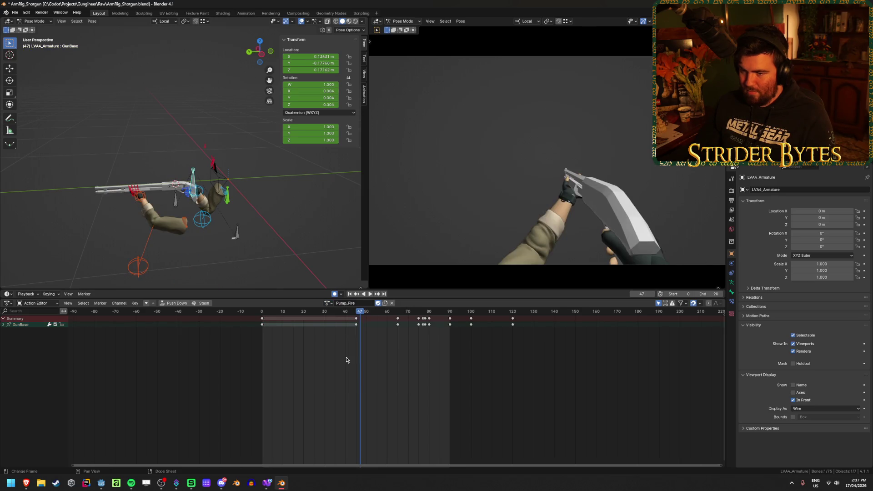
key("shift+Left")
key("space")
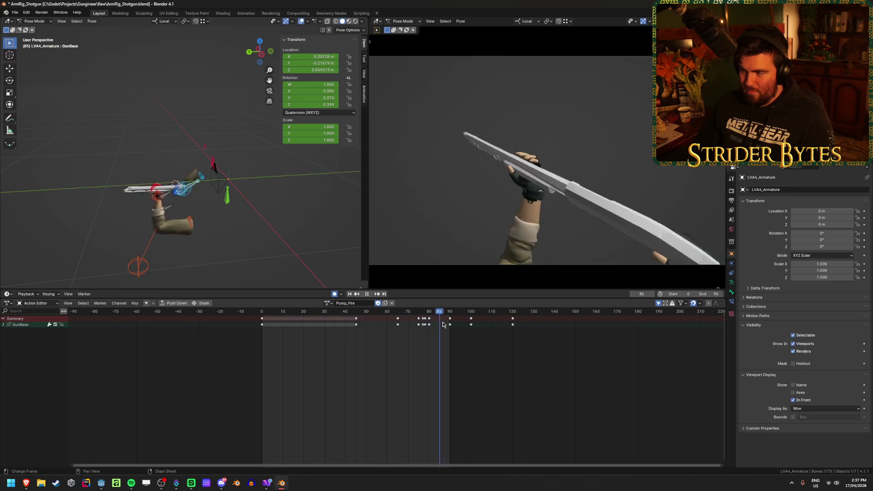
key("space")
left_click(298, 346)
key("ctrl+s")
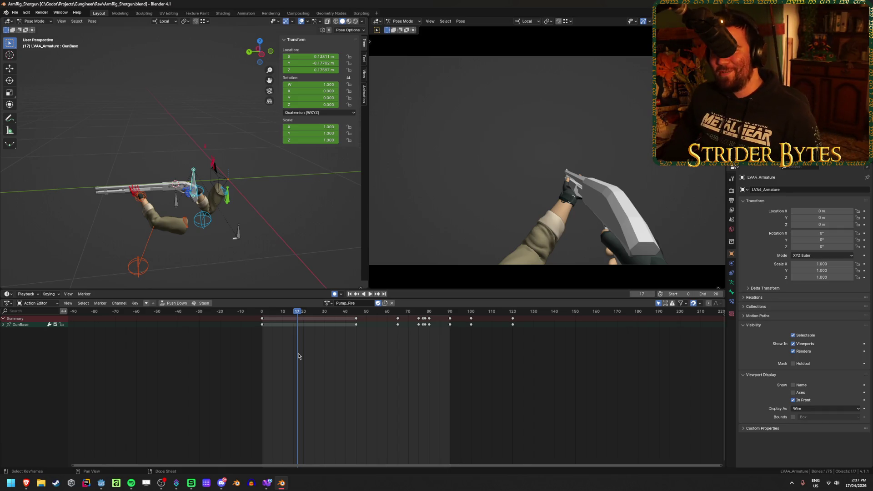
key("ctrl+s")
Step: Delete handIK.R's Pump_Fire keyframes at frames 45 and 120, then replay the action
left_click(202, 193)
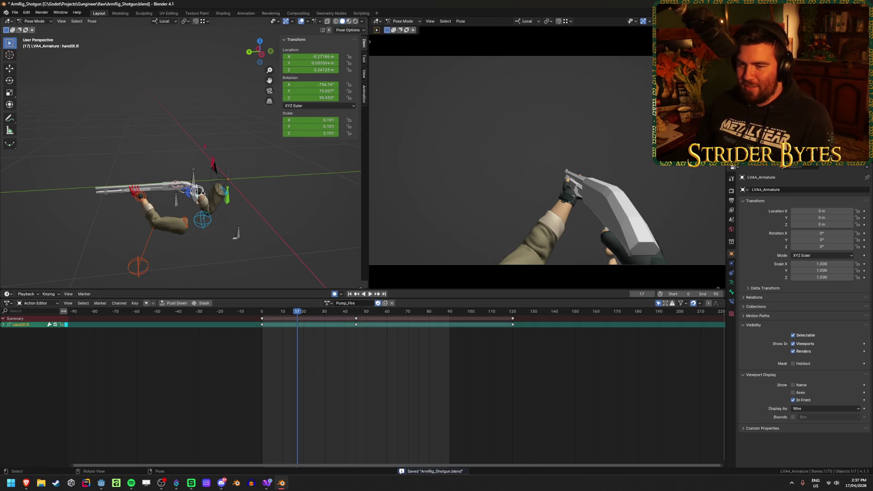
key("KP_3")
scroll(230, 212, "up", 6)
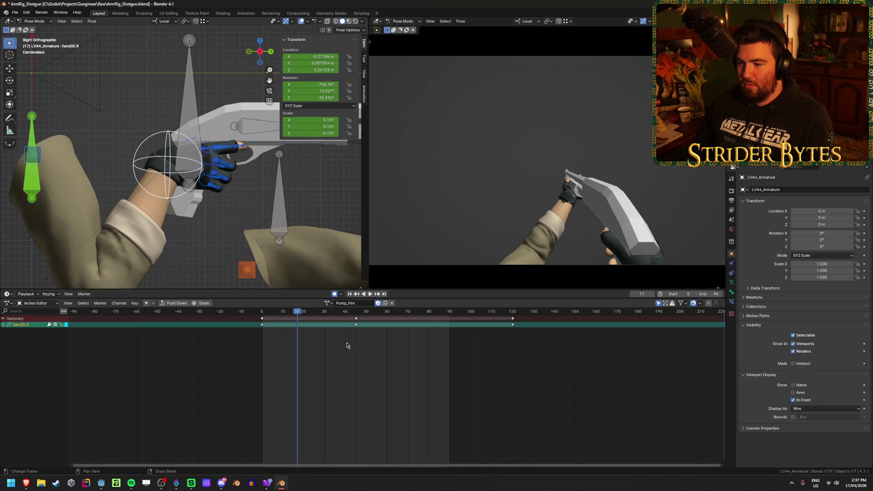
key("shift+Left")
key("space")
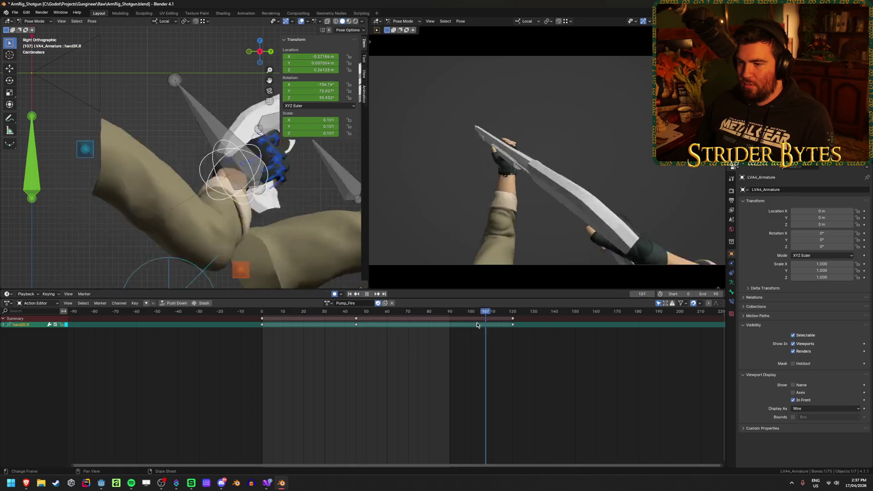
left_click_drag(369, 347, 537, 316)
key("x")
left_click(513, 319)
key("space")
key("shift+Left")
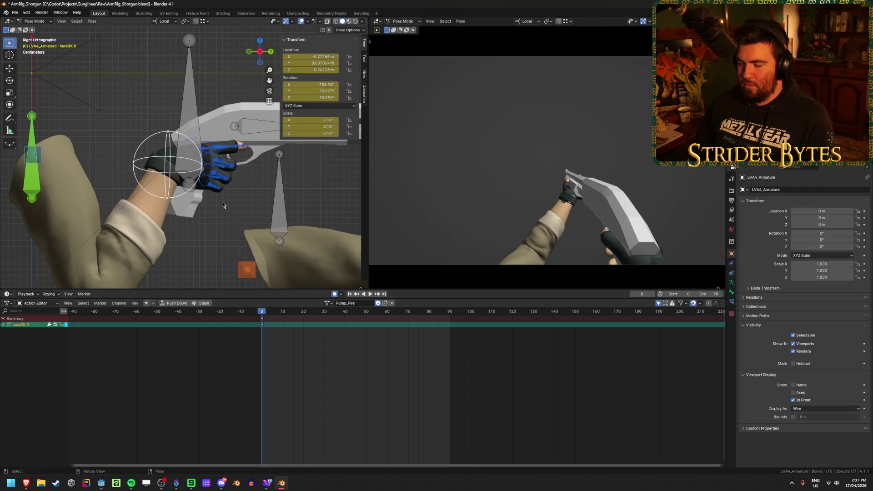
Step: Paste the copied hand pose into Pump_Fire and into Pump_Stage1
key("ctrl+KP_3")
key("ctrl+v")
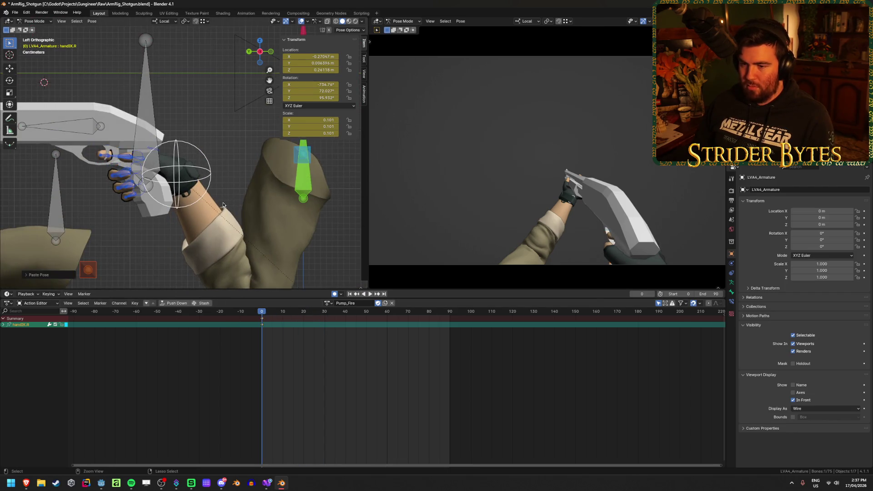
left_click(333, 305)
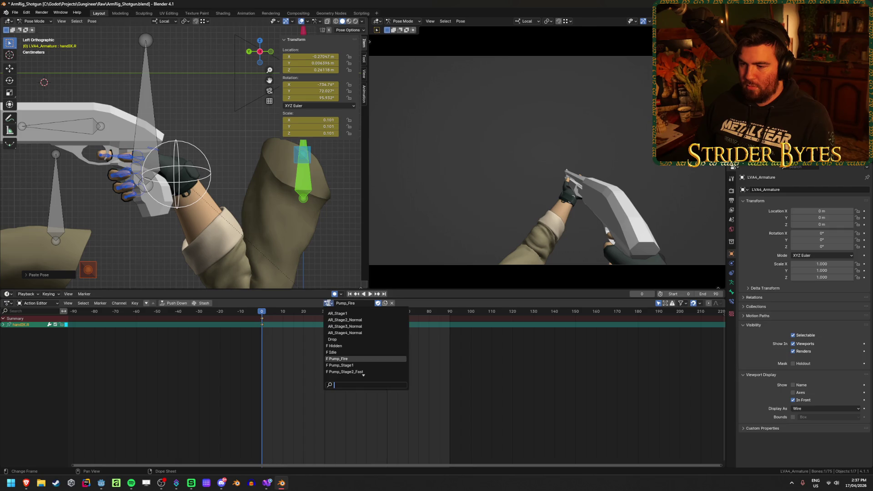
left_click(347, 366)
key("ctrl+v")
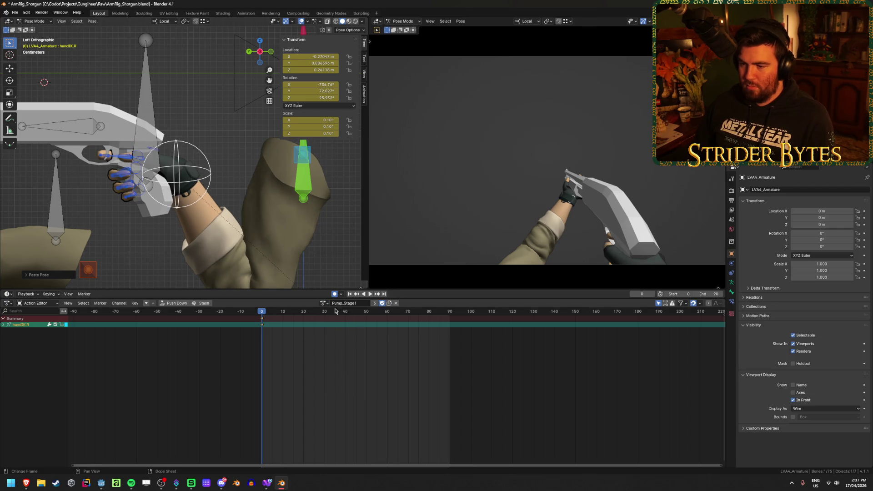
Step: Pass through Pump_Stage2_Fast back to Pump_Fire and play it to check the hand
left_click(323, 304)
left_click(351, 374)
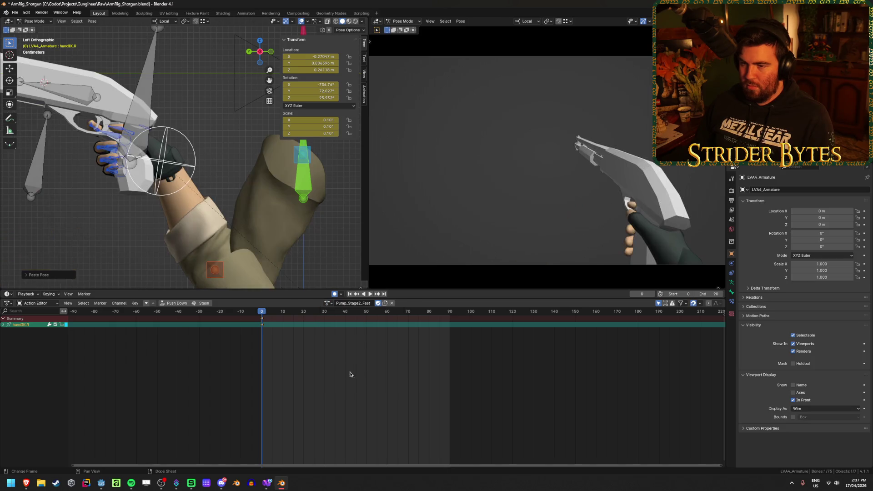
left_click(326, 303)
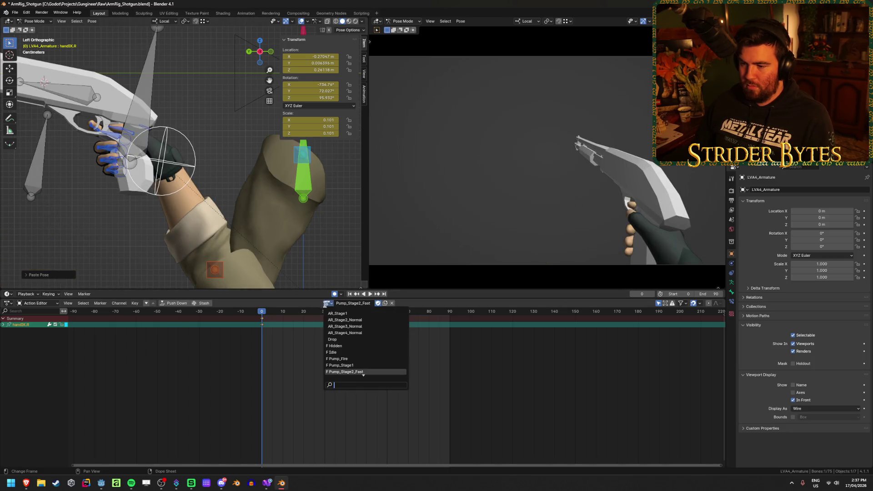
left_click(357, 345)
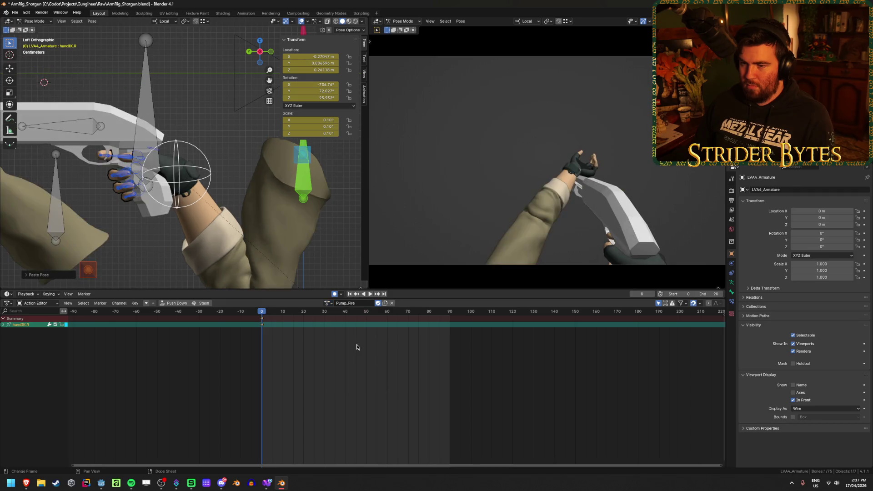
key("space")
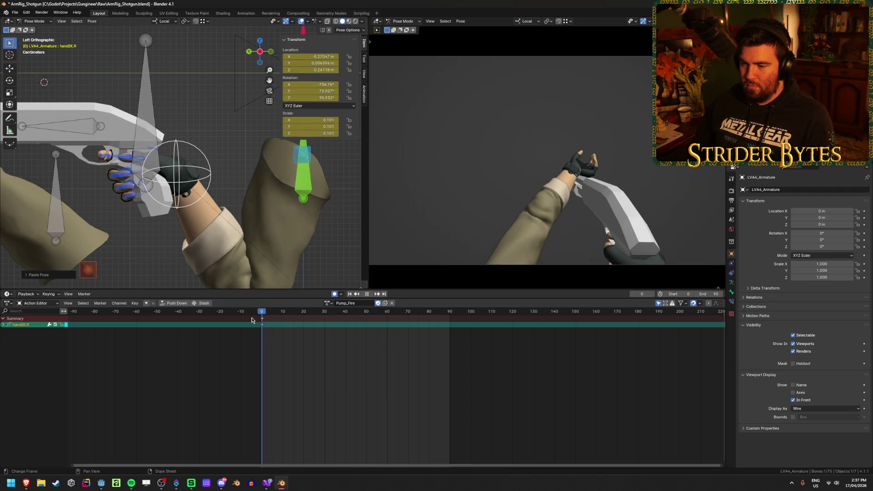
key("space")
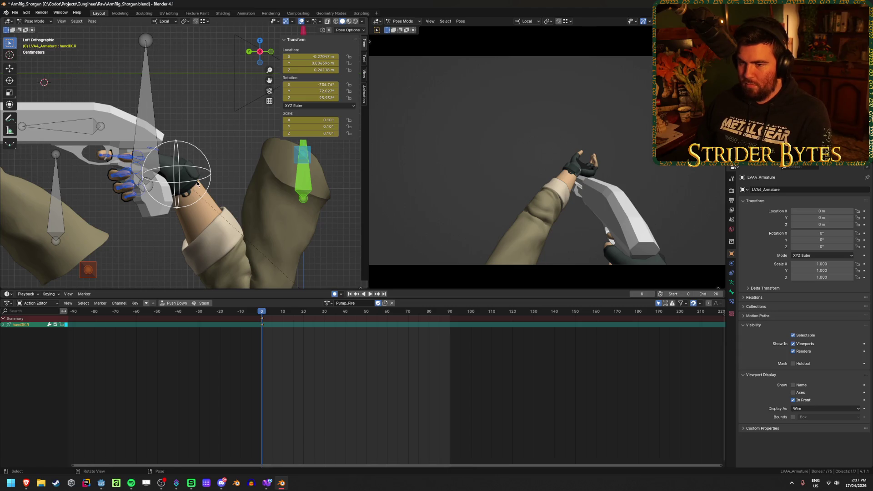
Step: Browse through Pump_Stage1 and Pump_Stage2_Fast to Pump_Stage2_Normal and paste the hand pose
left_click(326, 304)
left_click(346, 366)
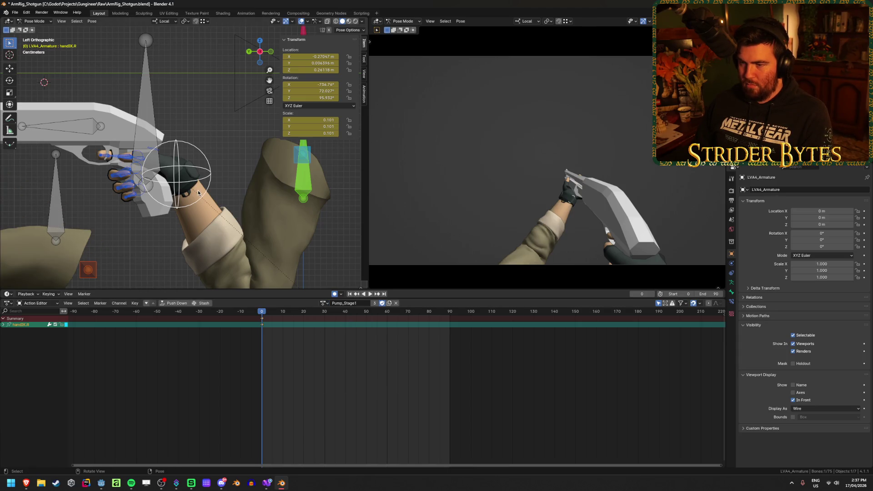
left_click(326, 303)
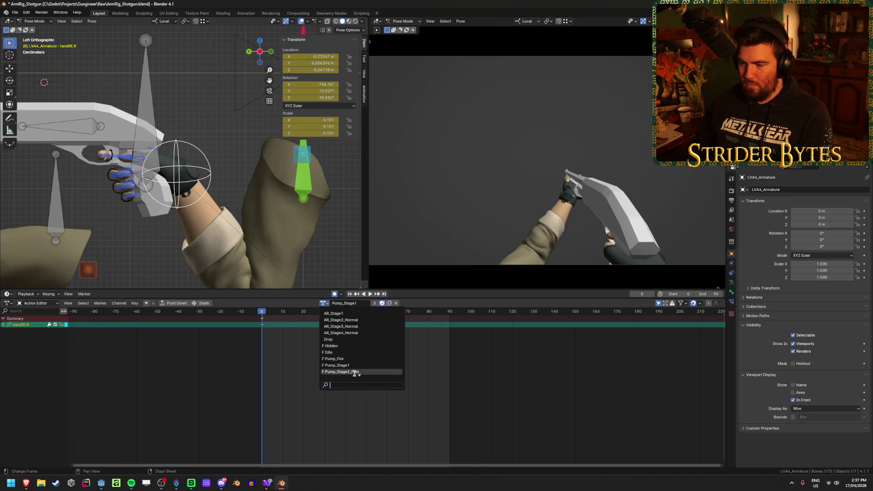
left_click(346, 374)
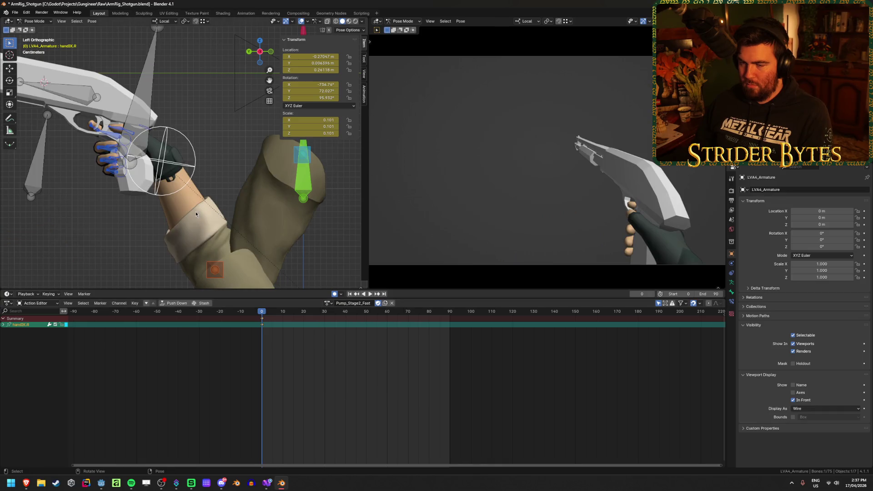
left_click(327, 304)
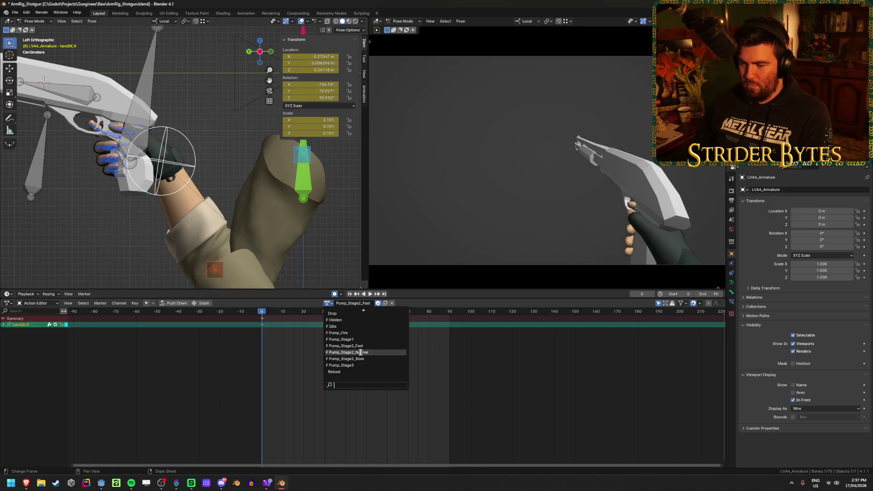
left_click(361, 352)
key("ctrl+v")
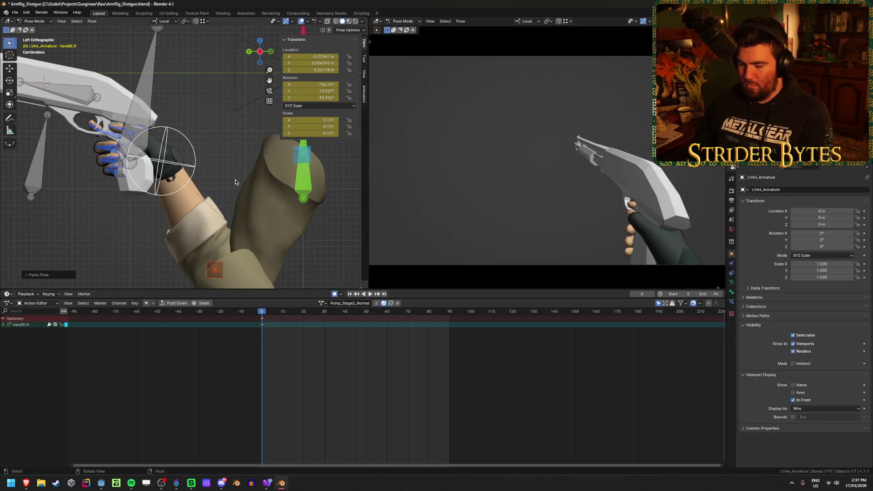
Step: Paste the hand pose into the Pump_Stage2_Slow action as well
left_click(324, 303)
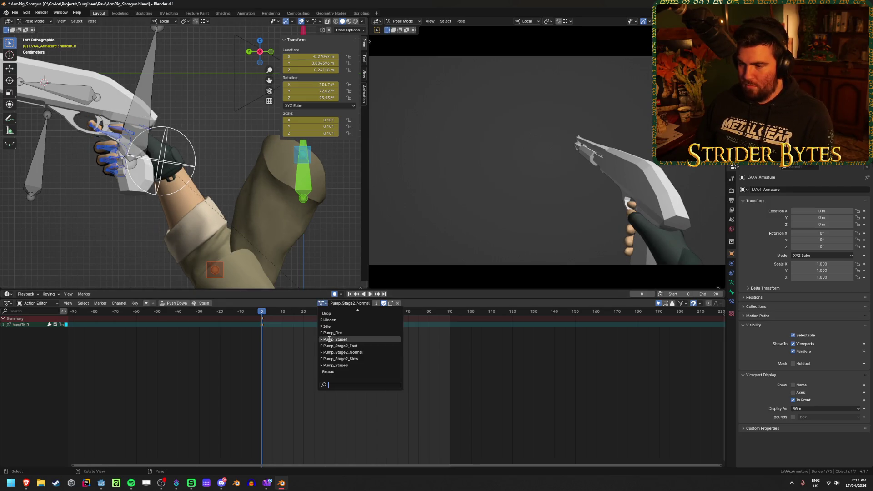
left_click(351, 359)
key("ctrl+v")
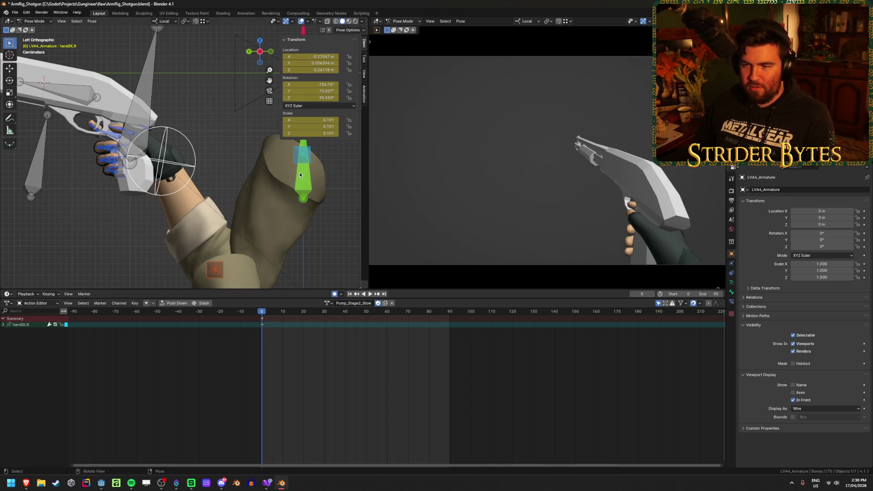
Step: Paste the hand pose into Pump_Stage3, delete its frame-90 keys, and save
left_click(328, 305)
left_click(366, 368)
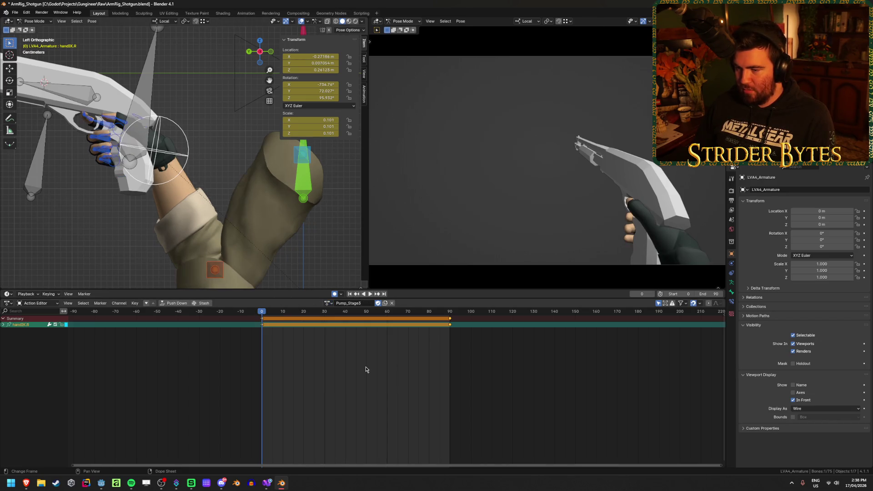
key("ctrl+v")
key("Delete")
key("ctrl+s")
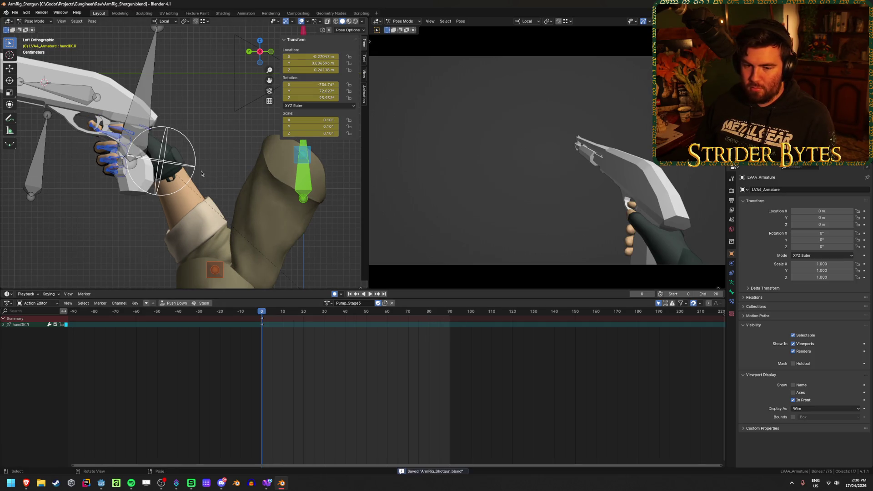
Step: Play Pump_Stage3, scrub back to frame 0, and select the GunBase bone
key("space")
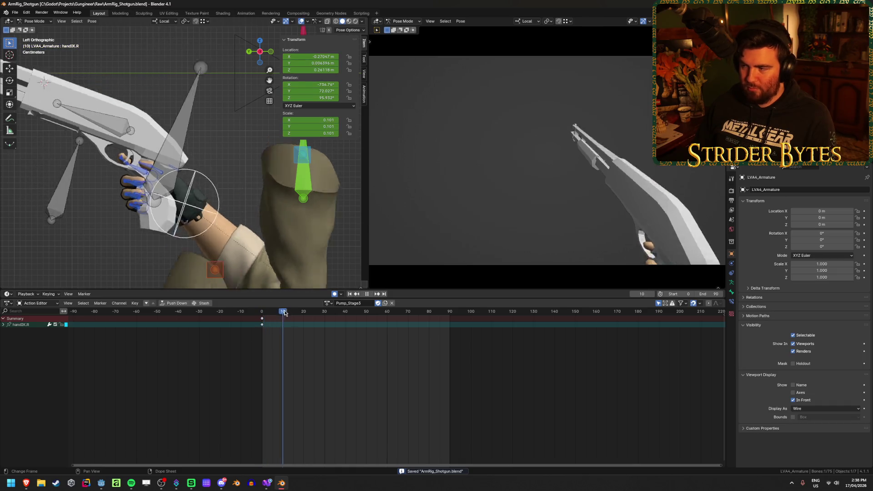
mouse_move(379, 322)
left_mouse_down()
mouse_move(462, 320)
mouse_move(235, 319)
left_mouse_up()
key("space")
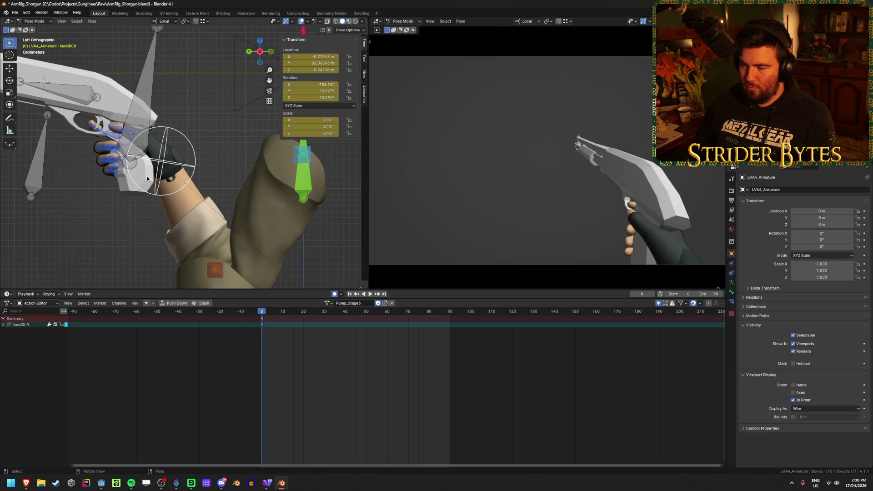
scroll(145, 185, "down", 5)
left_click(170, 117)
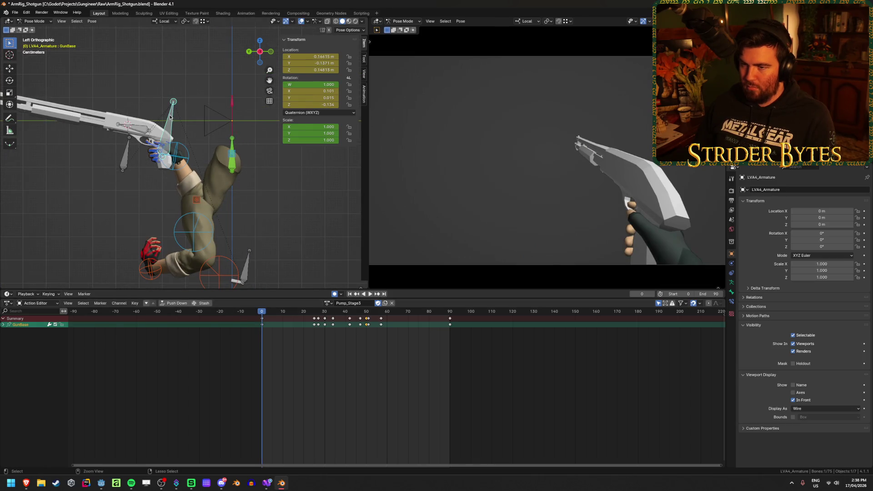
Step: In Object Mode, inspect the R870 mesh in Edit Mode, then select LVA4_Armature
key("ctrl+Tab")
left_click(158, 134)
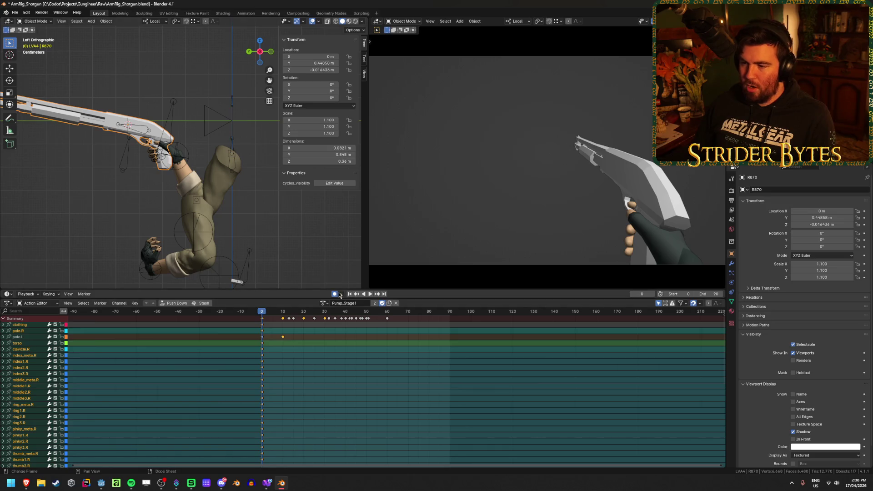
left_click(140, 108)
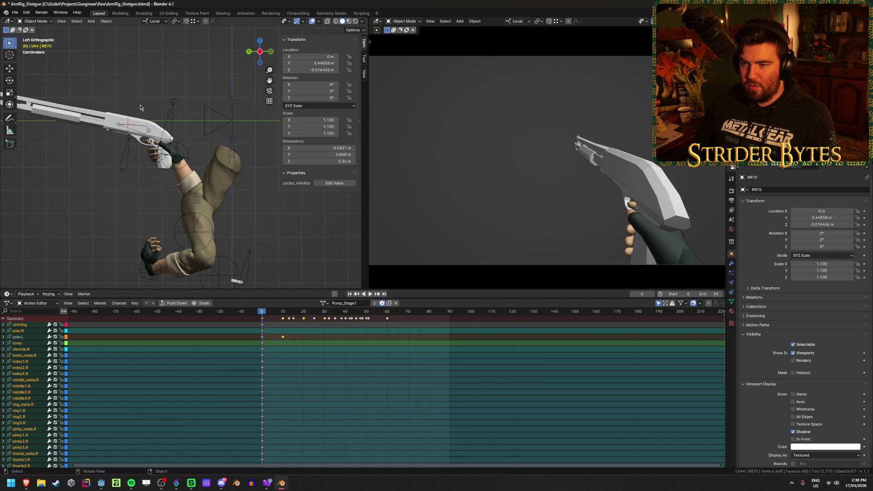
left_click(158, 134)
key("Tab")
scroll(269, 239, "up", 5)
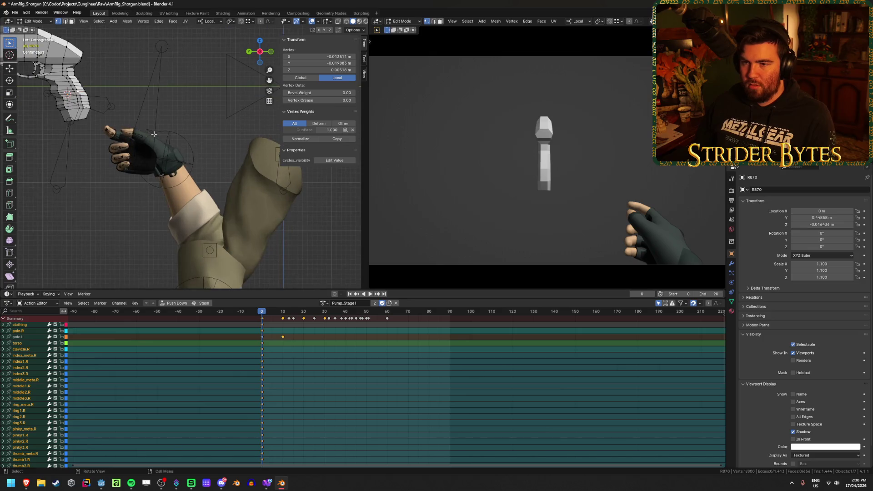
mouse_move(269, 239)
left_mouse_down()
mouse_move(141, 233)
mouse_move(253, 237)
mouse_move(218, 230)
mouse_move(271, 220)
mouse_move(234, 223)
mouse_move(211, 195)
left_mouse_up()
key("Tab")
scroll(211, 195, "down", 3)
left_click(203, 190)
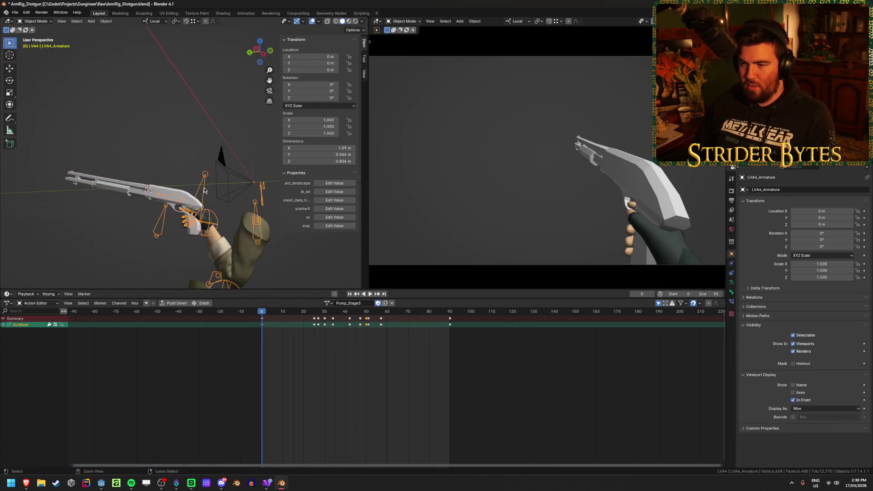
Step: Back in Pose Mode, play Pump_Stage3 and select the left hand IK bone near frame 42
key("ctrl+Tab")
key("space")
left_click_drag(299, 313, 353, 318)
left_click(152, 226)
scroll(156, 205, "up", 6)
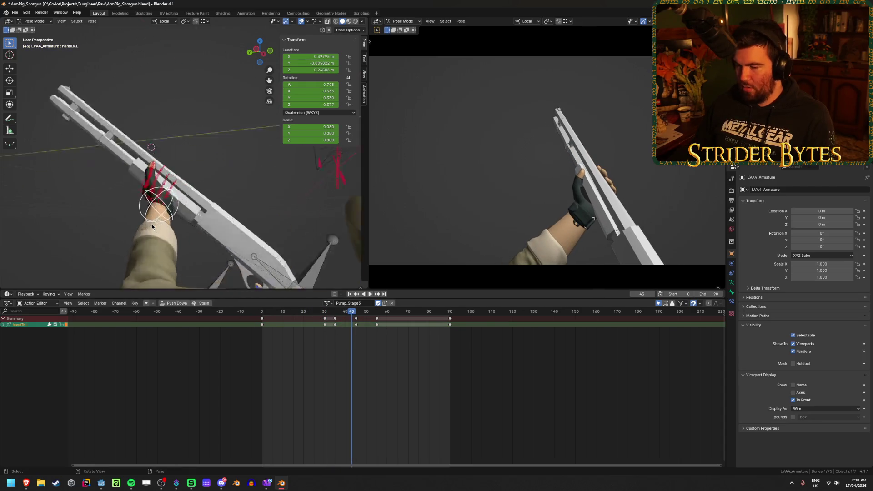
left_click_drag(161, 186, 302, 190)
Step: Reposition the left hand IK bone at frame 30 on the gun and save the file
key("space")
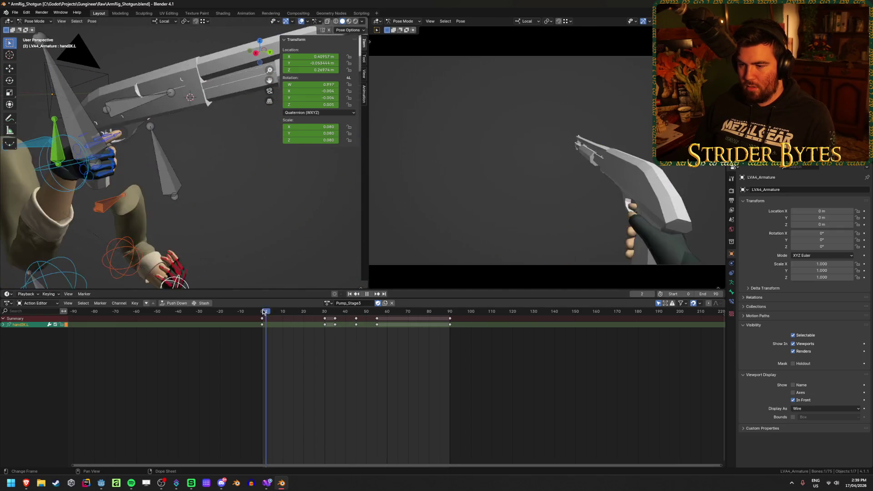
scroll(224, 170, "up", 1)
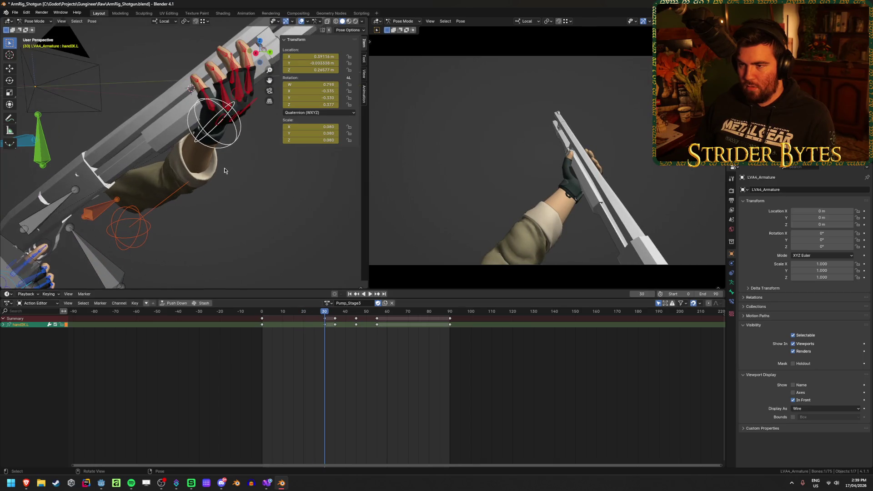
mouse_move(231, 166)
left_mouse_down()
mouse_move(198, 196)
mouse_move(217, 131)
left_mouse_up()
key("g")
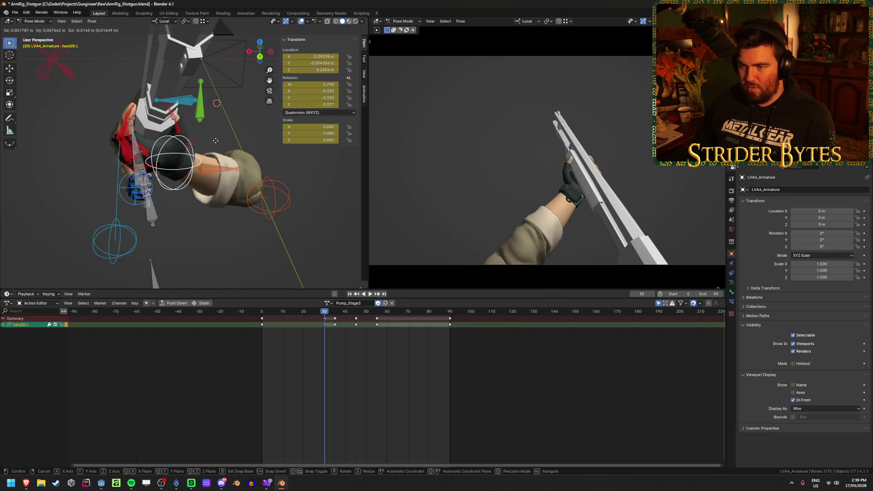
left_click(215, 140)
key("ctrl+s")
mouse_move(248, 174)
left_mouse_down()
mouse_move(140, 169)
mouse_move(156, 126)
mouse_move(204, 139)
left_mouse_up()
key("g")
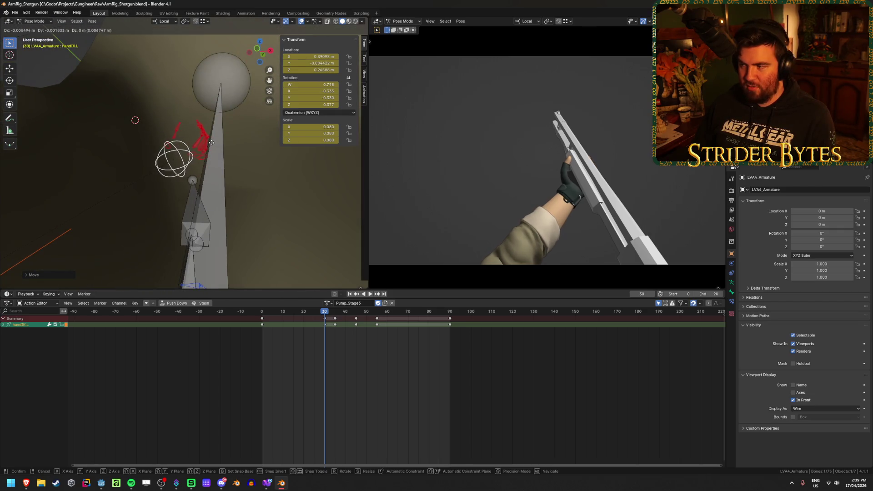
left_click(212, 143)
key("ctrl+s")
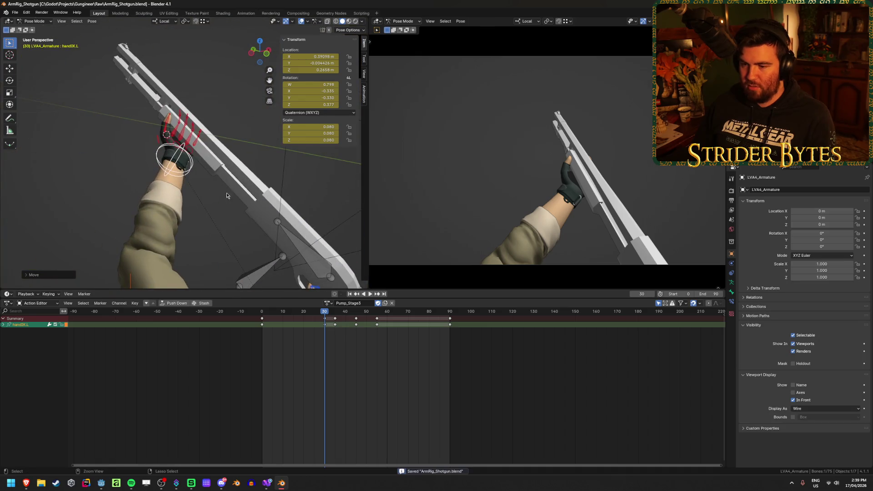
Step: Shift the frame-30 hand key to frame 35 and adjust the hand pose at frame 45
left_click(324, 324)
key("g")
left_click(335, 320)
left_click(356, 324, "shift")
left_click_drag(335, 313, 355, 312)
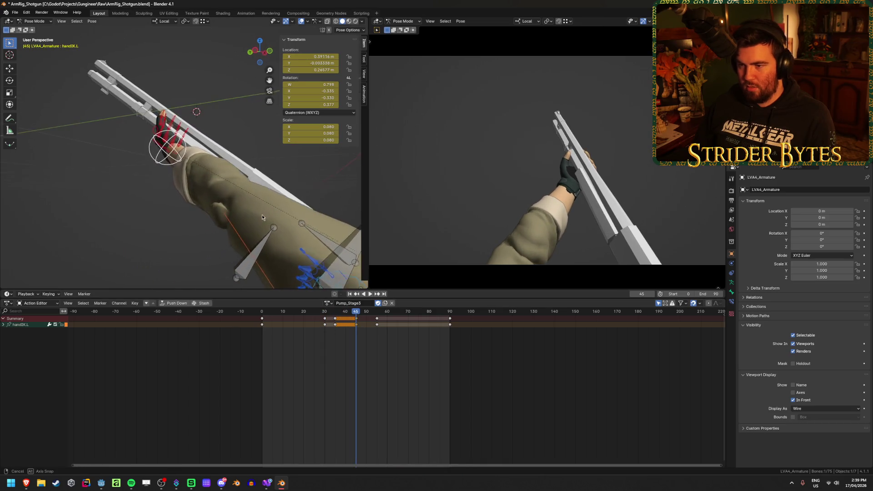
key("g")
left_click(299, 248)
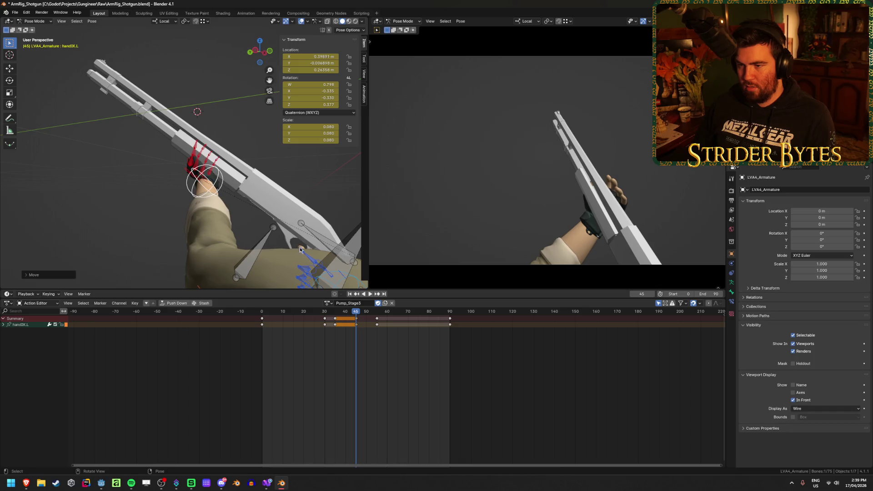
key("g")
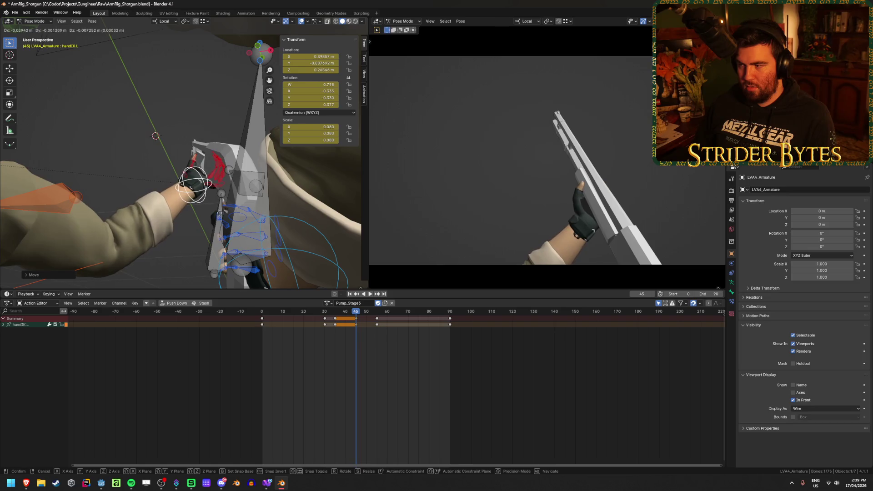
left_click(173, 188)
left_click_drag(173, 188, 236, 213)
Step: Refine the left hand position at frame 12 and save the file
mouse_move(358, 312)
left_mouse_down()
mouse_move(288, 314)
mouse_move(362, 330)
mouse_move(356, 326)
left_mouse_up()
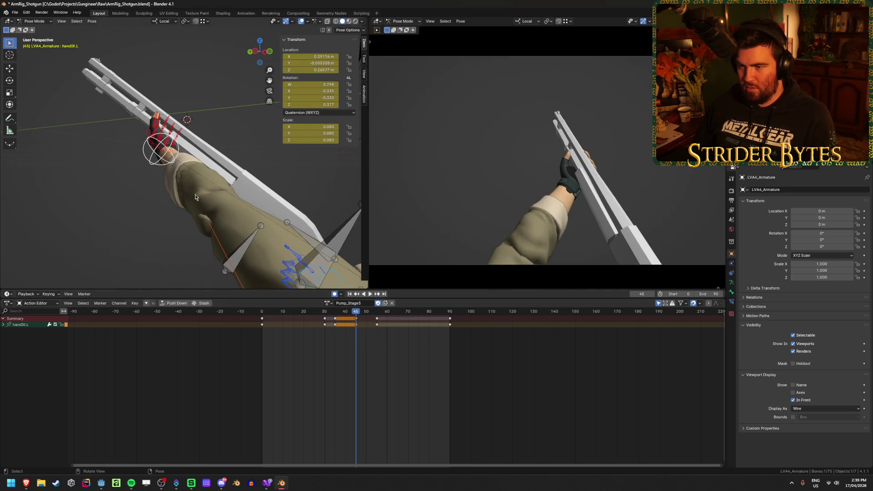
key("g")
left_click(241, 239)
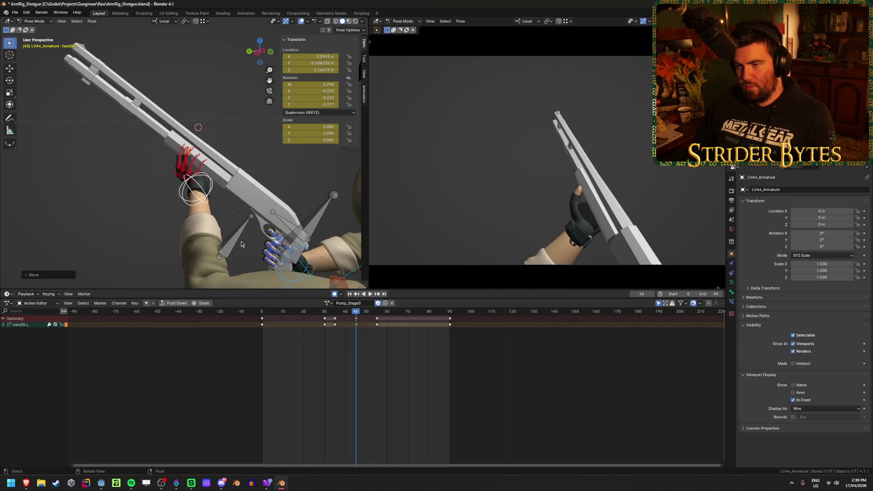
key("ctrl+s")
mouse_move(236, 219)
left_mouse_down()
mouse_move(233, 227)
mouse_move(234, 216)
mouse_move(347, 326)
left_mouse_up()
key("g")
left_click(236, 213)
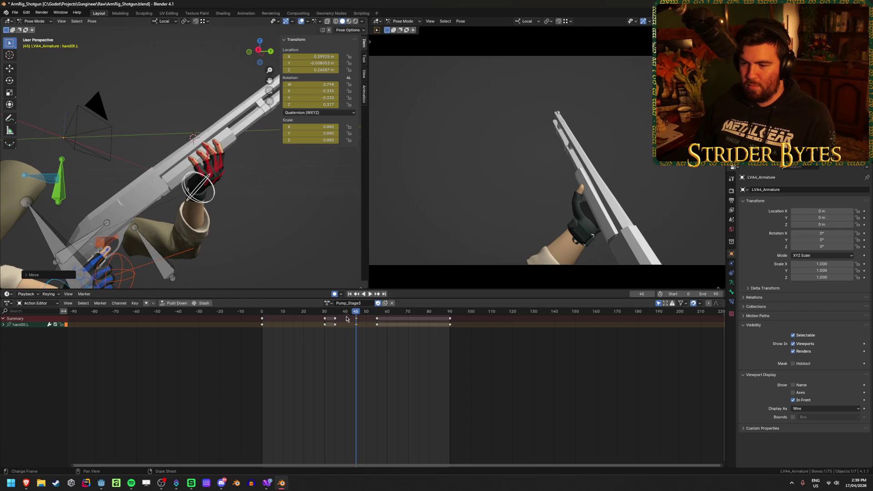
Step: Duplicate the frame-35 hand key to frame 55, then switch to the Idle action
left_click(336, 318)
key("g")
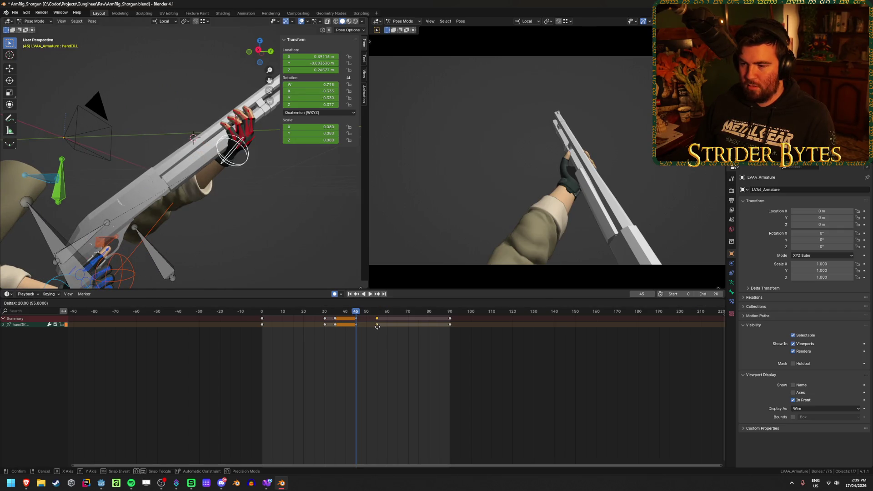
left_click(377, 326)
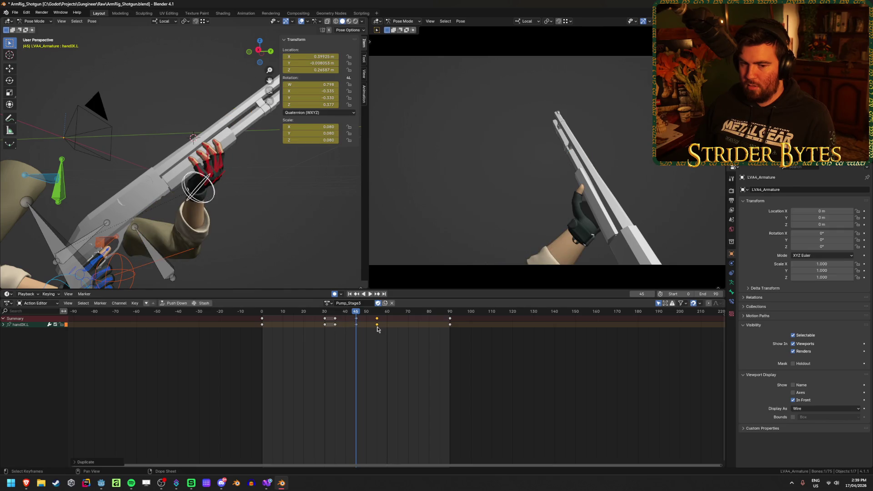
left_click(327, 303)
left_click(339, 331)
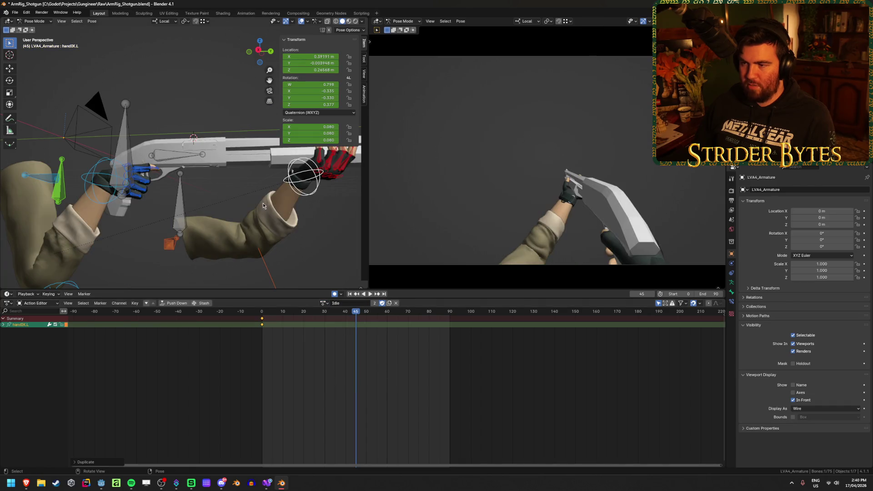
Step: Nudge the Idle action's handIK.L control along Z to refine the hand pose
key("KP_Decimal")
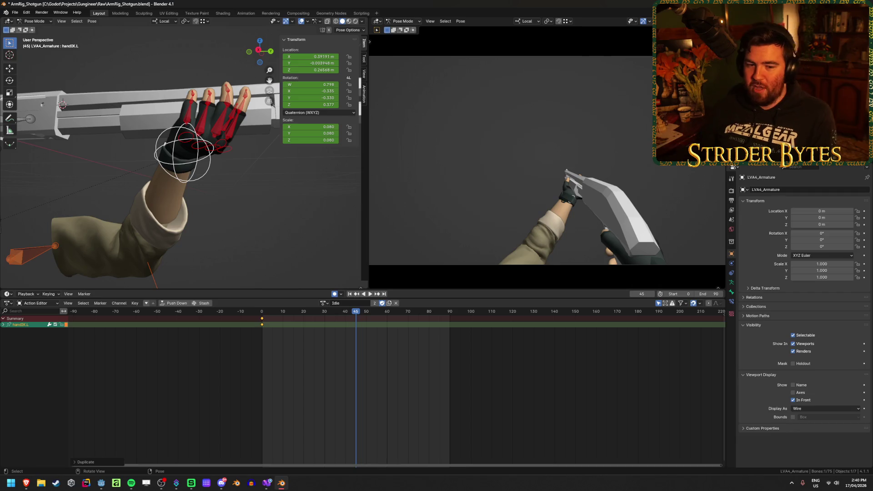
mouse_move(191, 162)
left_mouse_down()
mouse_move(223, 145)
mouse_move(191, 162)
left_mouse_up()
key("g")
key("z")
key("z")
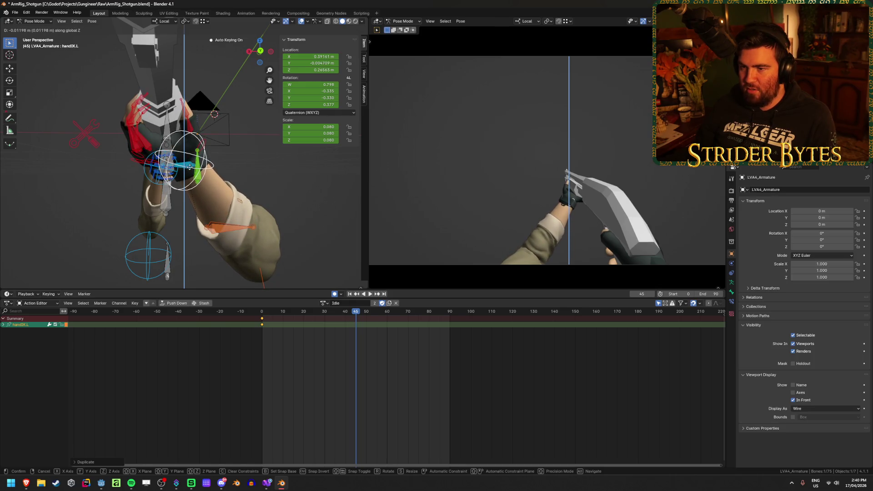
left_click(203, 164)
mouse_move(203, 163)
left_mouse_down()
mouse_move(193, 162)
mouse_move(201, 167)
mouse_move(199, 153)
mouse_move(84, 189)
left_mouse_up()
key("g")
left_click(204, 167)
Step: Copy the hand pose, key it at frame 0, and save the file
key("ctrl+c")
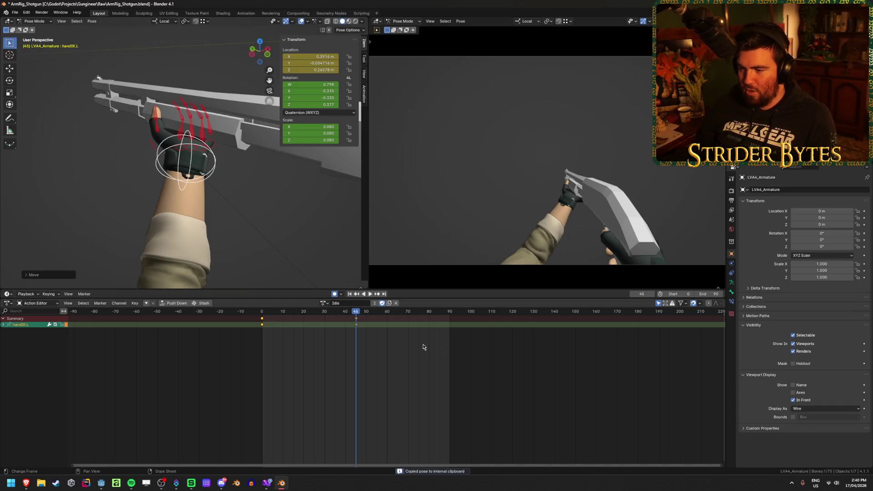
key("i")
left_click_drag(357, 323, 262, 353)
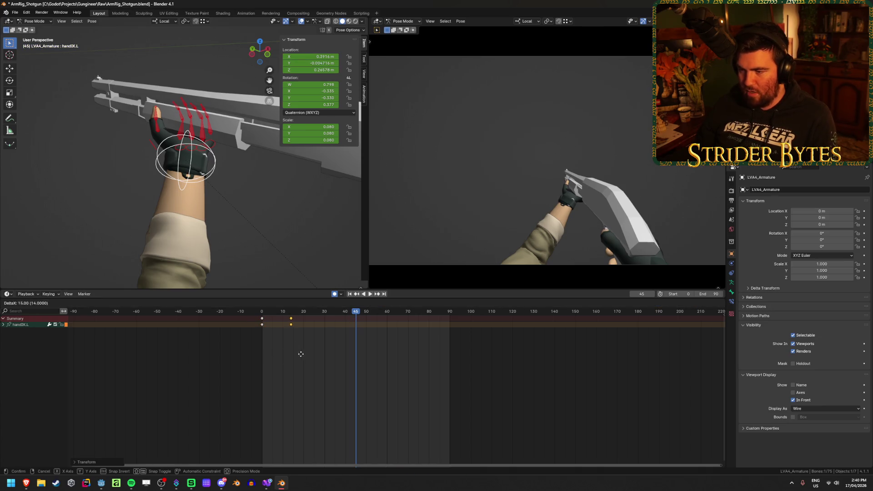
key("ctrl+s")
key("ctrl+c")
left_click(323, 307)
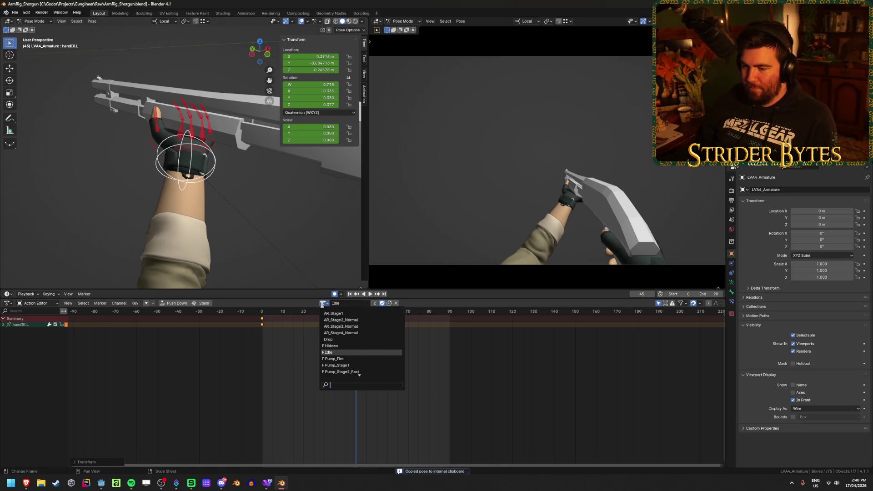
Step: In Pump_Fire, paste the copied hand pose at frames 0 and 80
left_click(348, 362)
left_click_drag(290, 314, 256, 316)
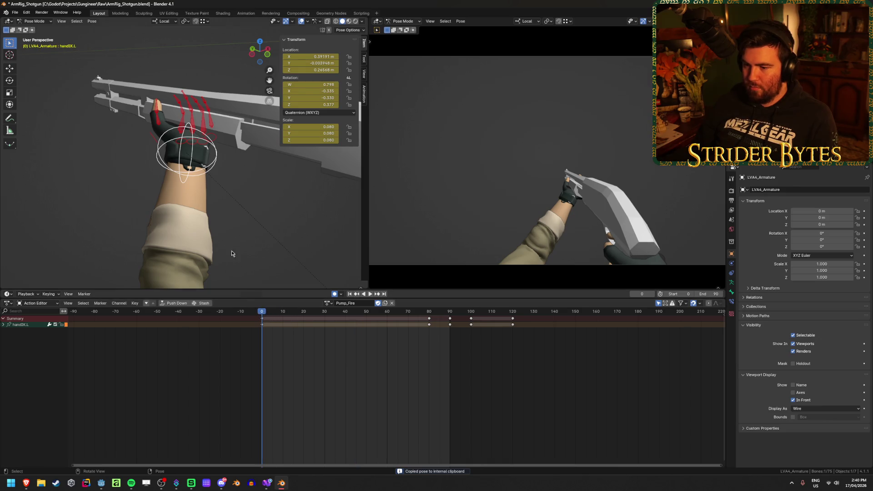
key("ctrl+v")
key("space")
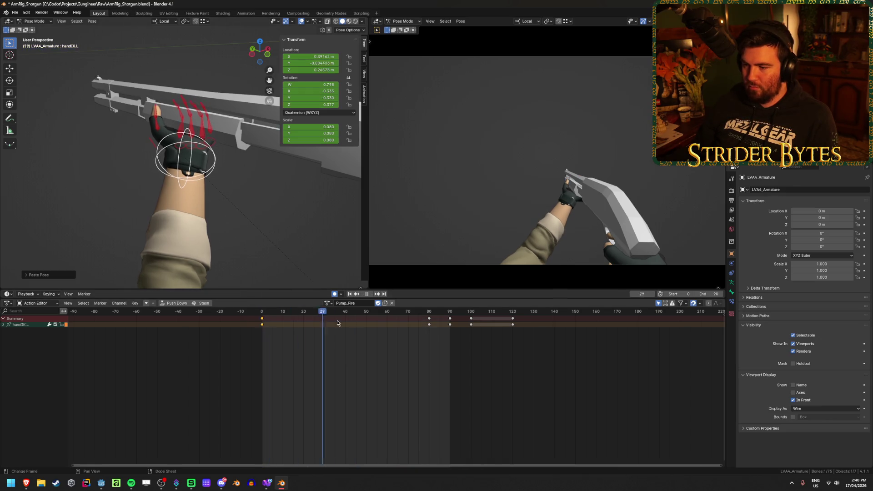
left_click(417, 324)
key("space")
key("ctrl+v")
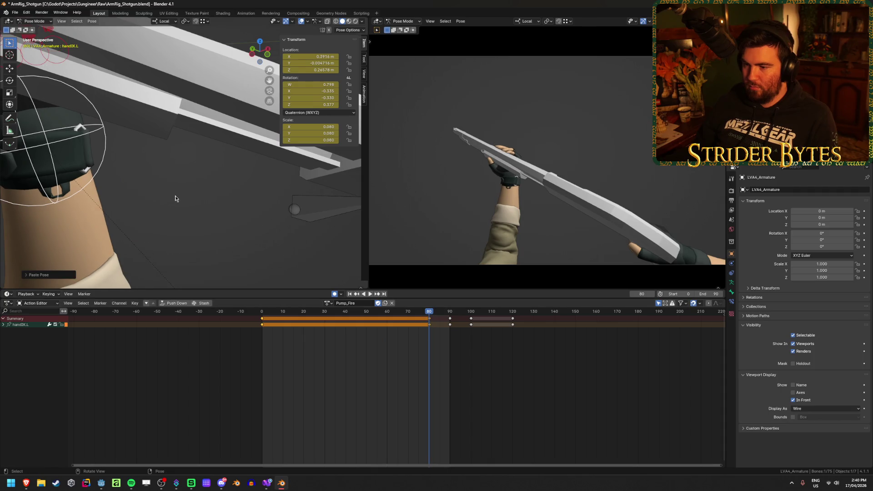
Step: Paste the hand pose at frame 90 and adjust the hand onto the pump
scroll(321, 250, "down", 6)
left_click(449, 314)
key("ctrl+v")
mouse_move(233, 209)
left_mouse_down()
mouse_move(237, 154)
mouse_move(257, 157)
left_mouse_up()
key("g")
left_click(263, 159)
scroll(237, 182, "up", 3)
key("g")
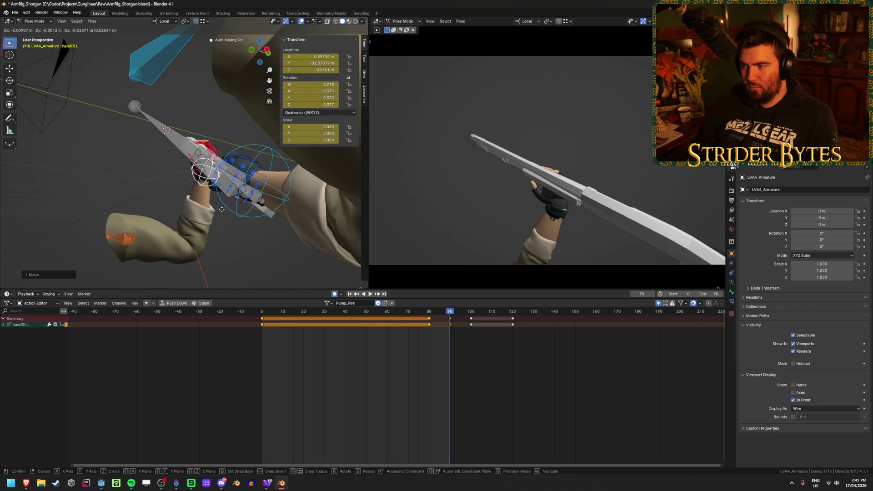
left_click(221, 208)
mouse_move(221, 208)
left_mouse_down()
mouse_move(209, 192)
mouse_move(268, 184)
left_mouse_up()
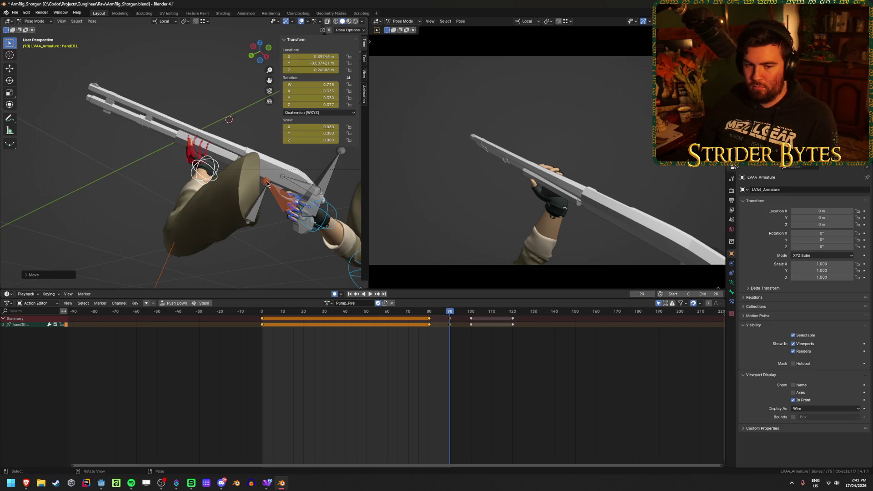
Step: Paste the hand pose at frames 100 and 120, then replay Pump_Fire from the start
left_click_drag(465, 314, 471, 314)
key("ctrl+v")
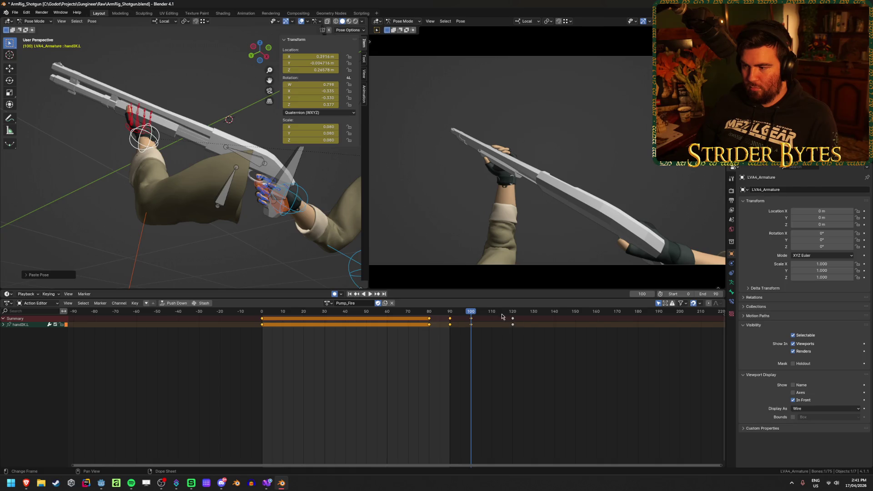
left_click(513, 313)
key("ctrl+v")
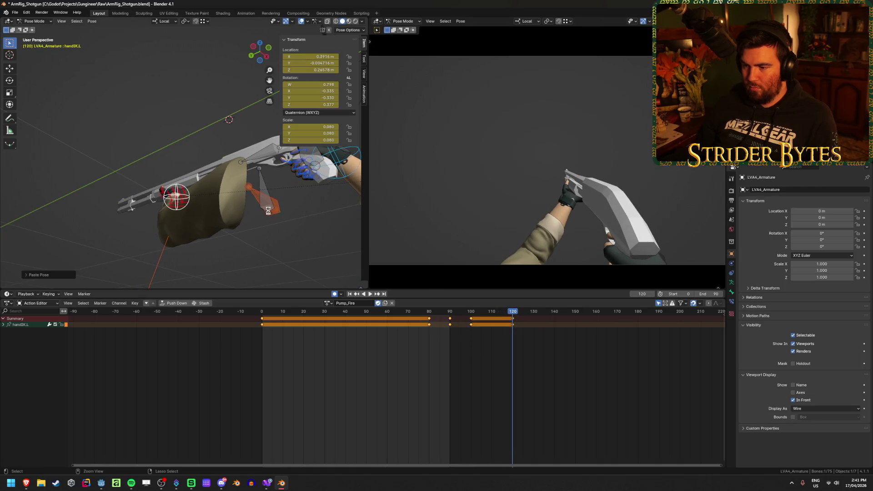
left_click(349, 294)
left_click(369, 294)
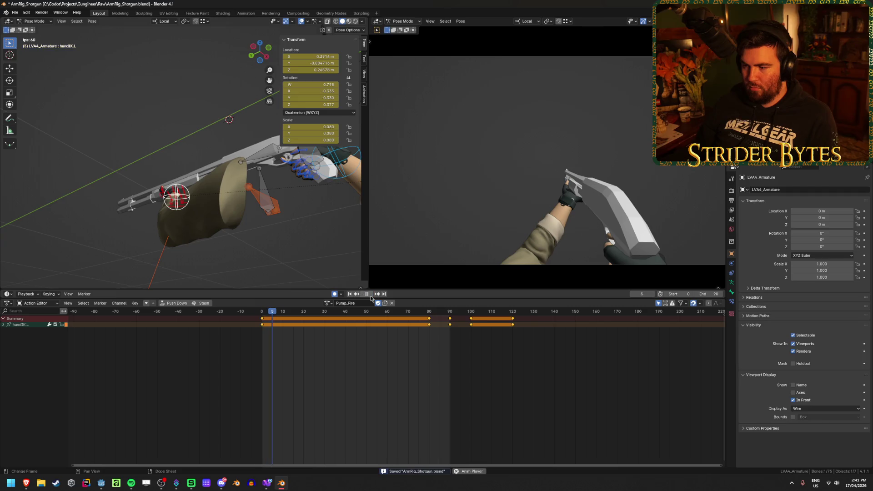
Step: Set the scene end frame to 120 and save the blend file
left_click(707, 294)
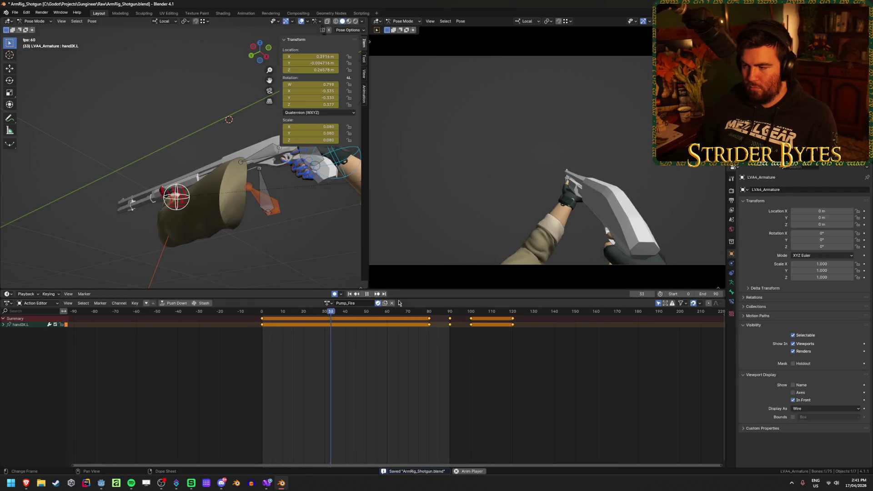
type("120")
key("Return")
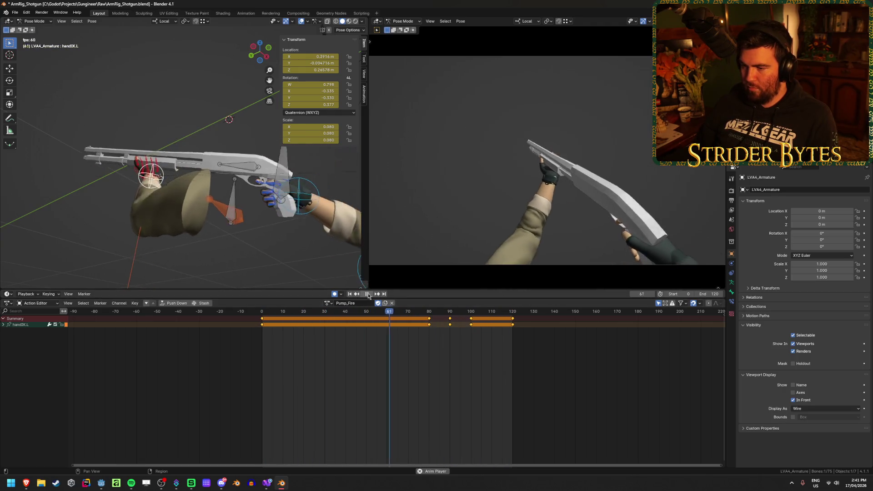
key("space")
key("ctrl+s")
key("shift+Left")
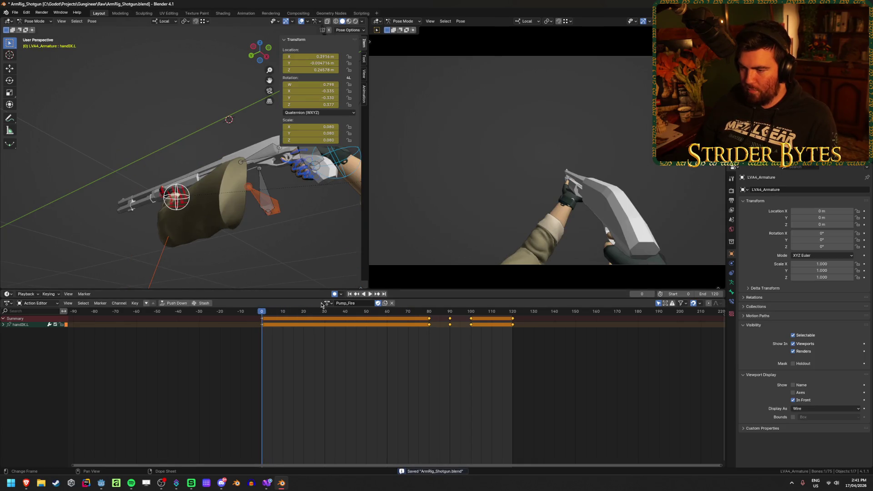
left_click(328, 303)
Step: Paste the hand pose at frame 0 of Pump_Stage1, then preview Pump_Stage2_Fast
left_click(354, 365)
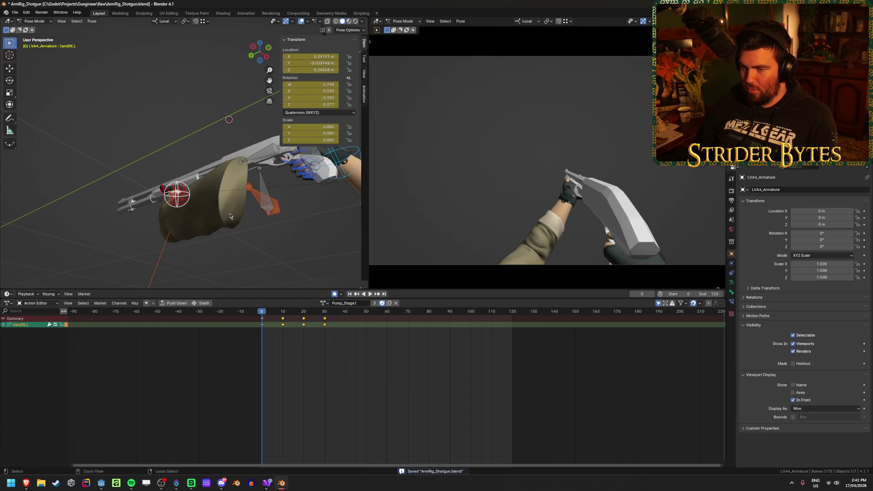
key("ctrl+v")
key("space")
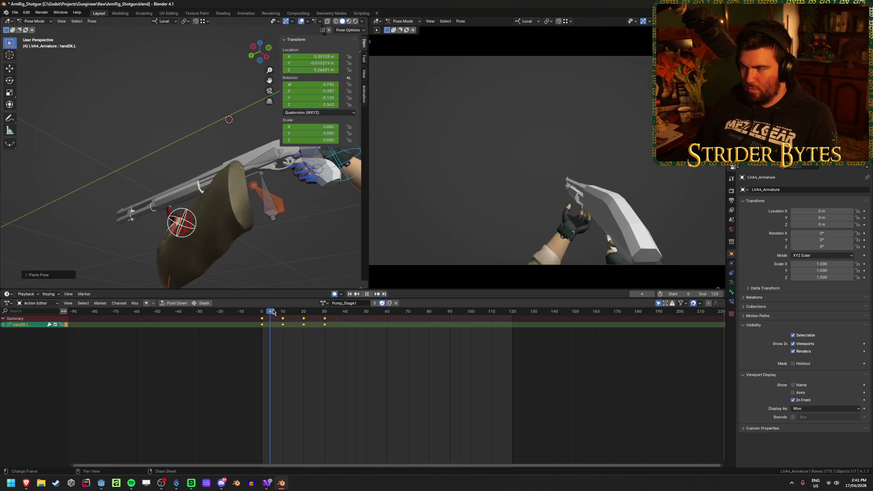
key("space")
left_click(324, 303)
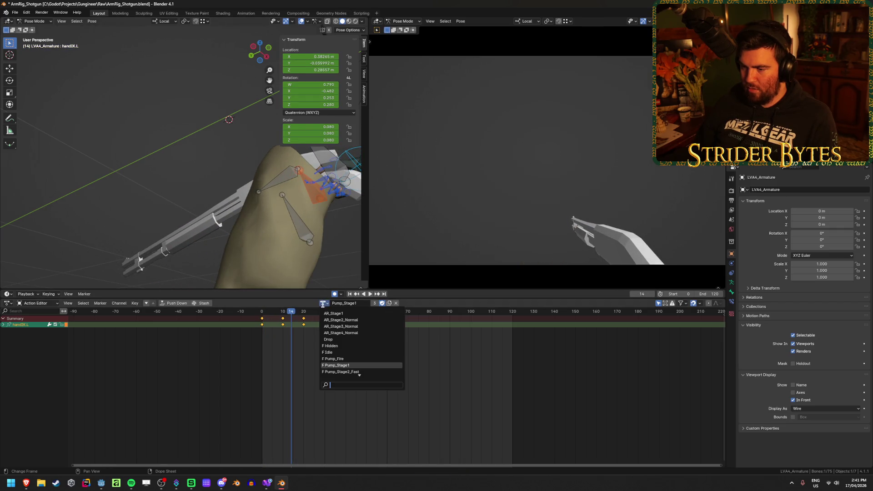
left_click(348, 371)
key("space")
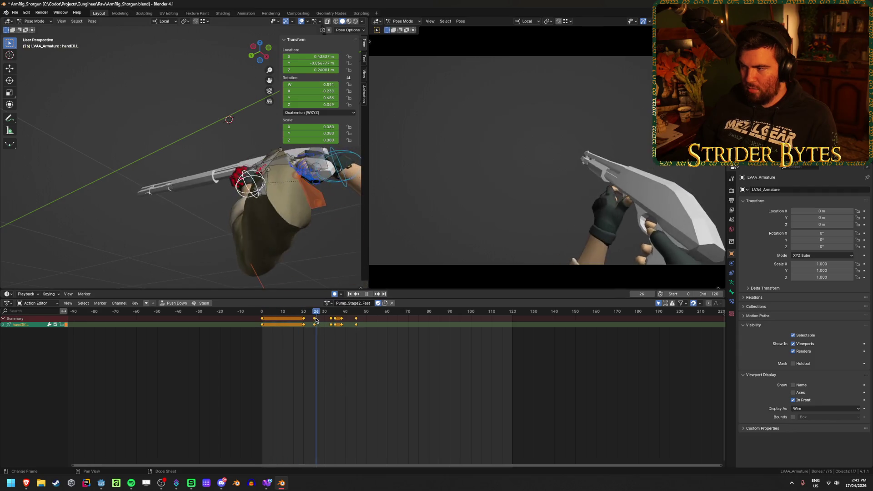
key("space")
Step: Paste the hand pose at Pump_Stage3's frame-55 key and save the file
left_click(327, 303)
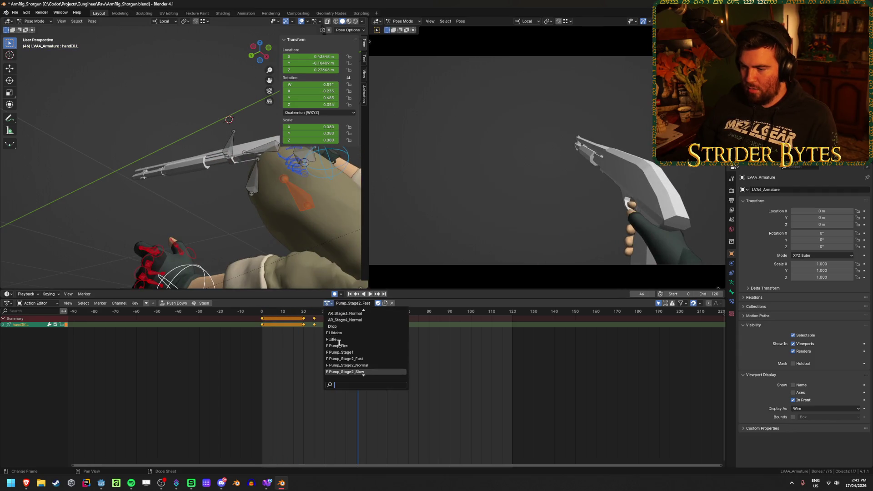
left_click(355, 365)
key("space")
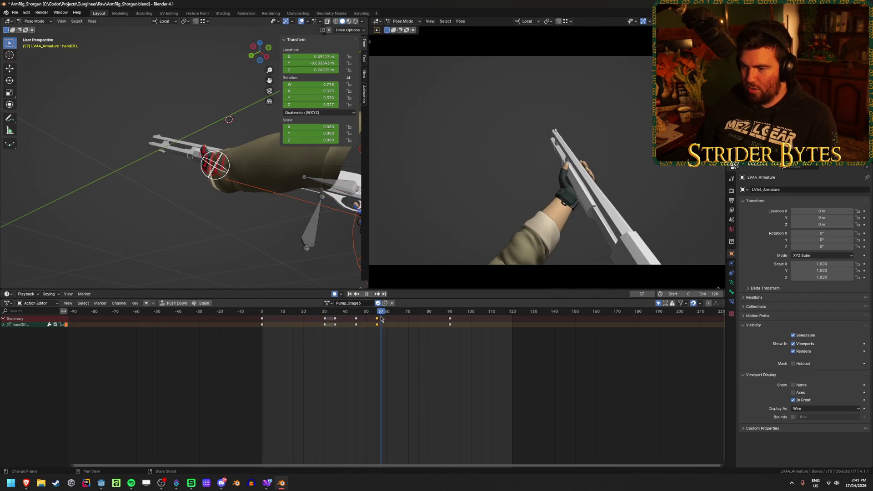
key("space")
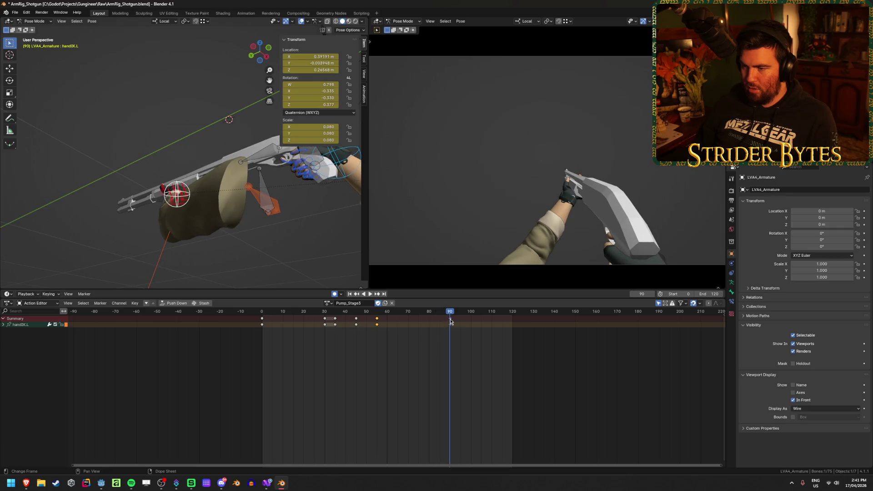
key("Down")
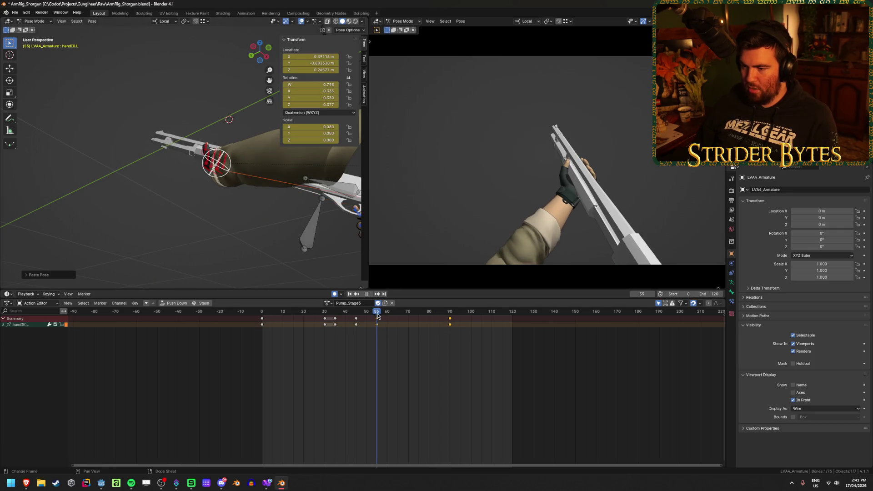
key("ctrl+v")
key("ctrl+s")
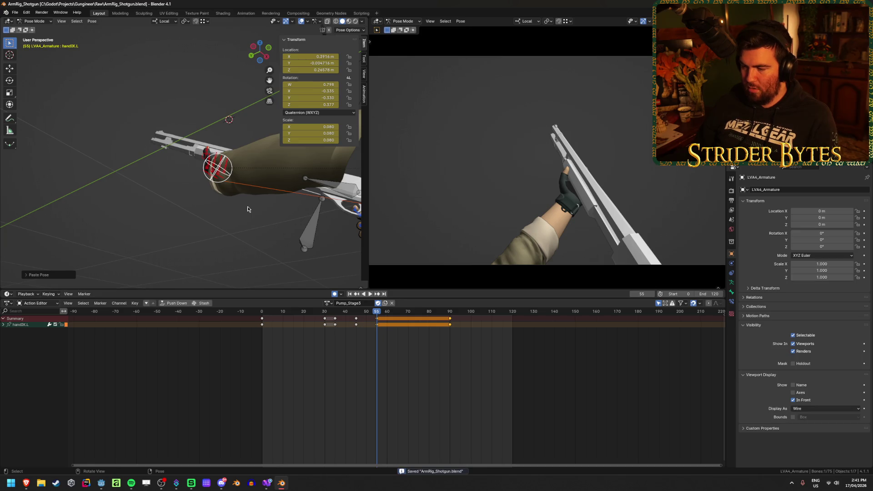
key("ctrl+shift+e")
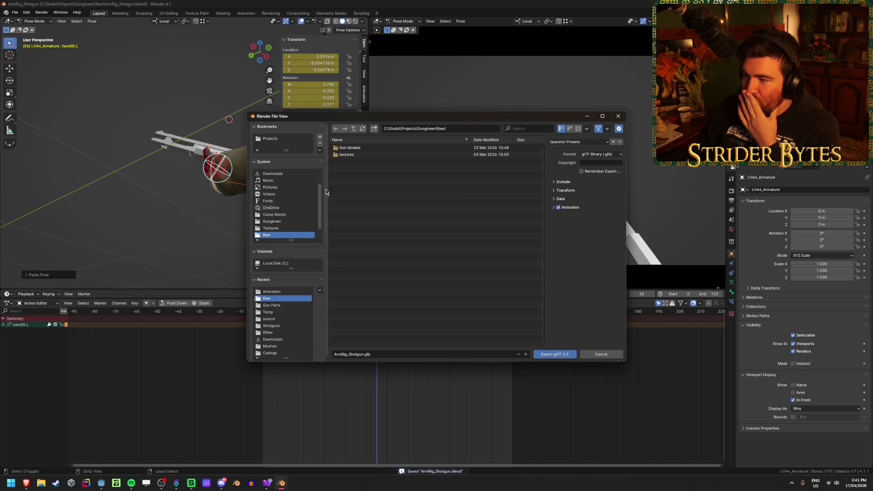
Step: Export the glTF into Gungineer\Animation, overwriting Anim_Pump.glb with the animation options expanded
left_click(354, 129)
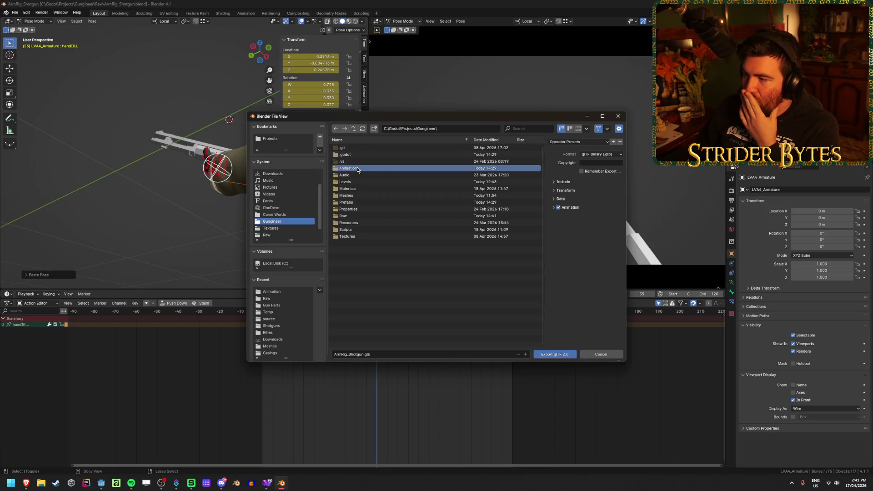
left_click(375, 168)
left_click(567, 183)
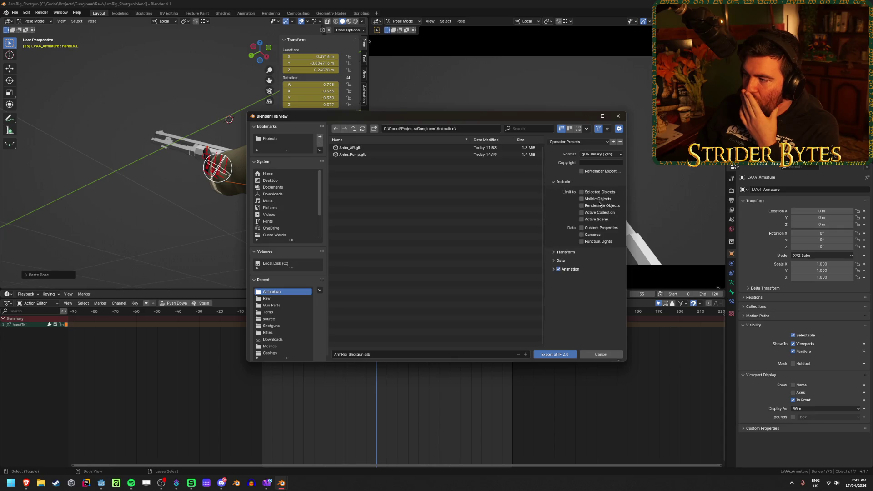
left_click(552, 270)
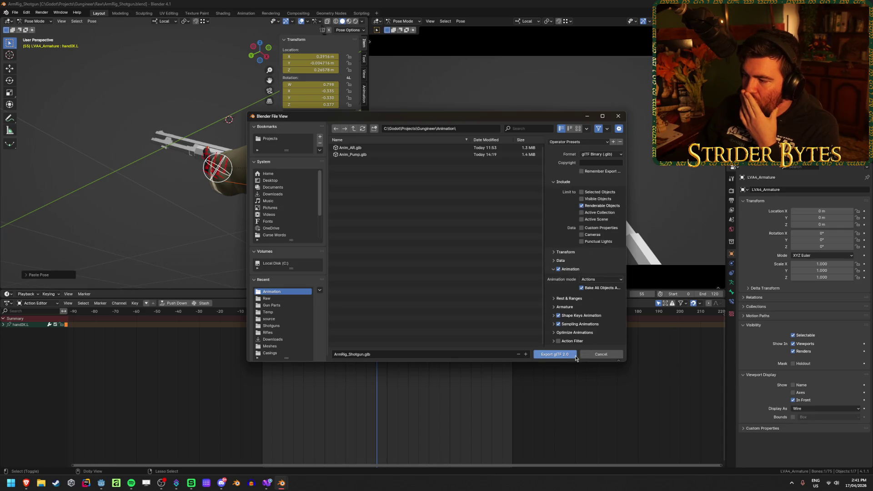
left_click(397, 154)
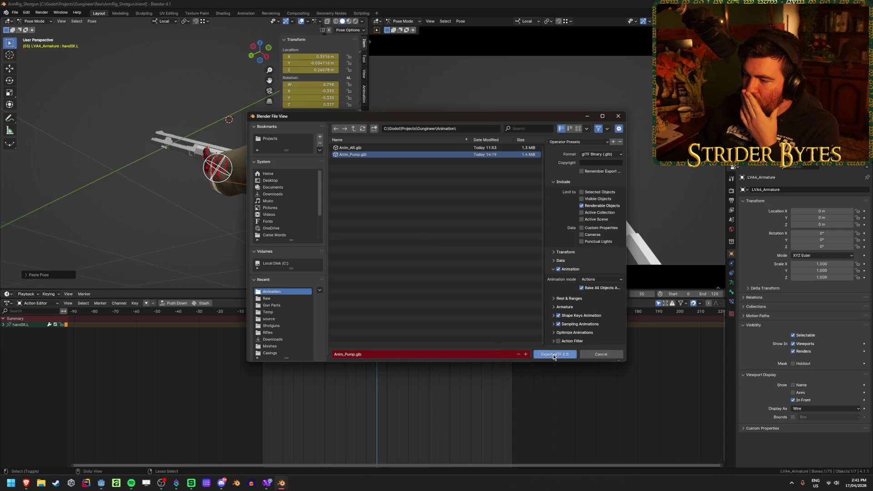
left_click(553, 355)
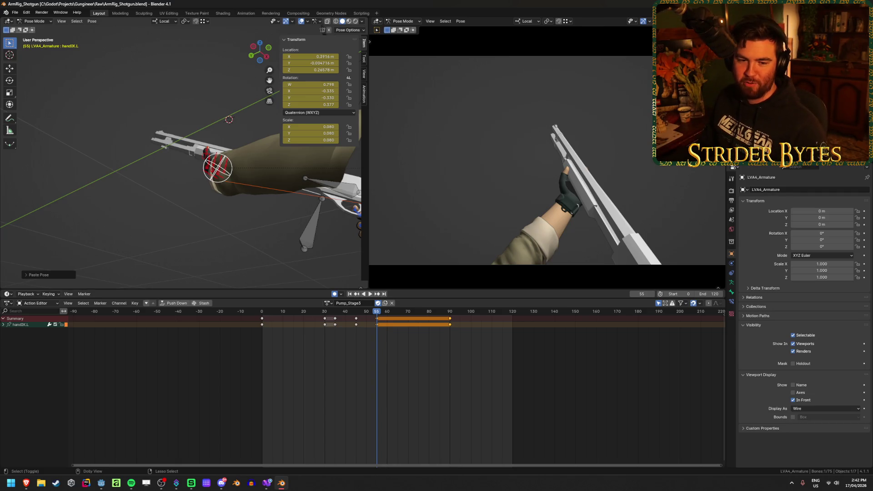
Step: Put the armature in Object Mode, deselect the keys, save ArmRig_Shotgun.blend, and check frame 48
key("ctrl+Tab")
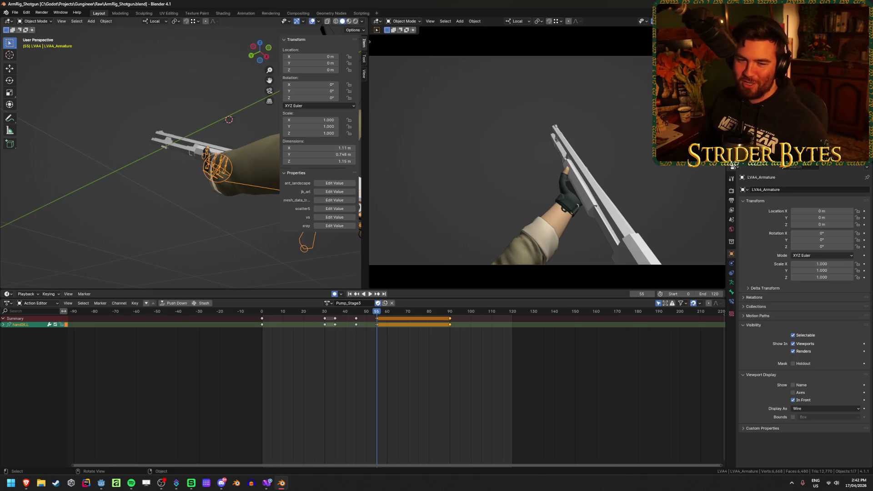
key("alt+Tab")
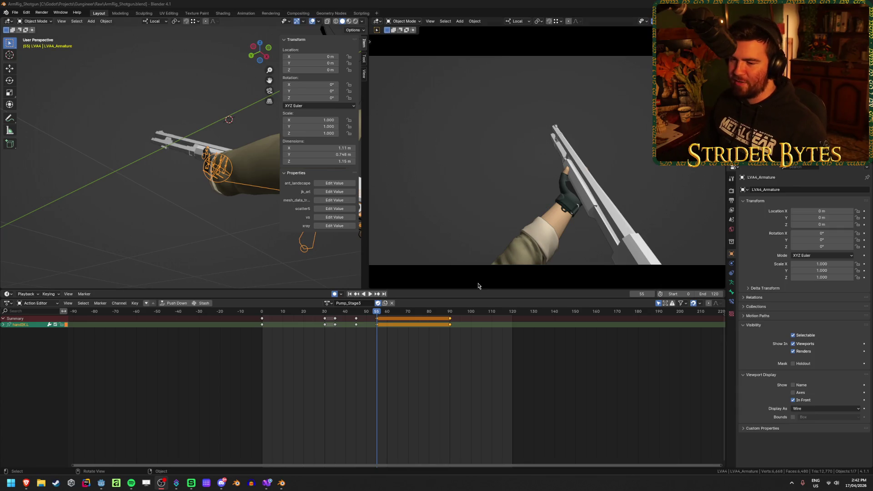
left_click(482, 367)
key("ctrl+s")
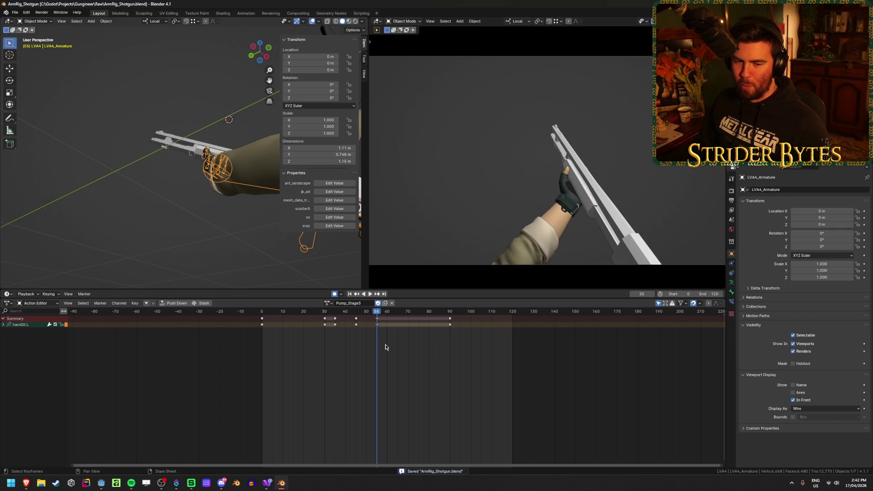
left_click_drag(343, 314, 362, 315)
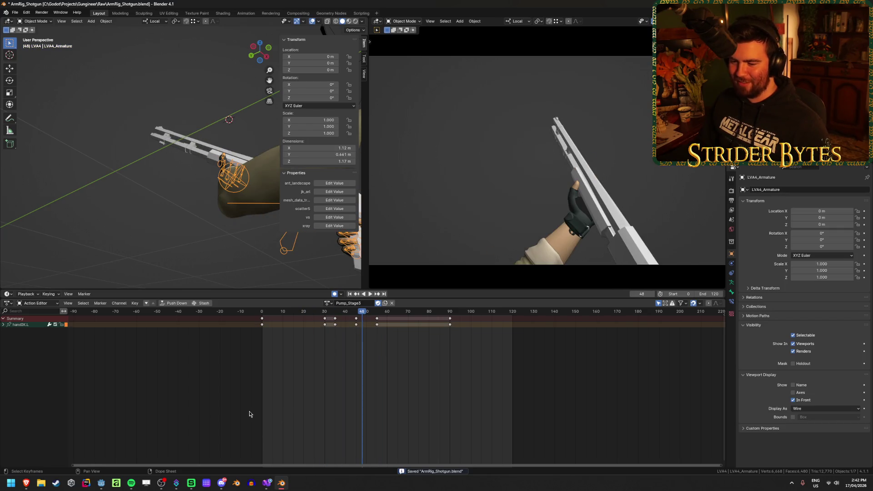
left_click(101, 483)
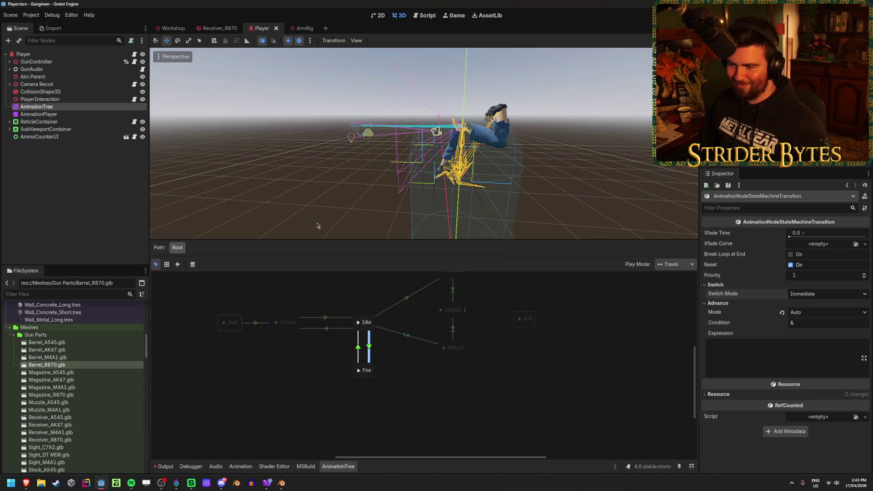
Step: Preview the reimported Anim_Pump/Pump_Stage2_Fast animation on the Player's AnimationPlayer
mouse_move(317, 225)
left_mouse_down()
mouse_move(332, 225)
mouse_move(309, 226)
left_mouse_up()
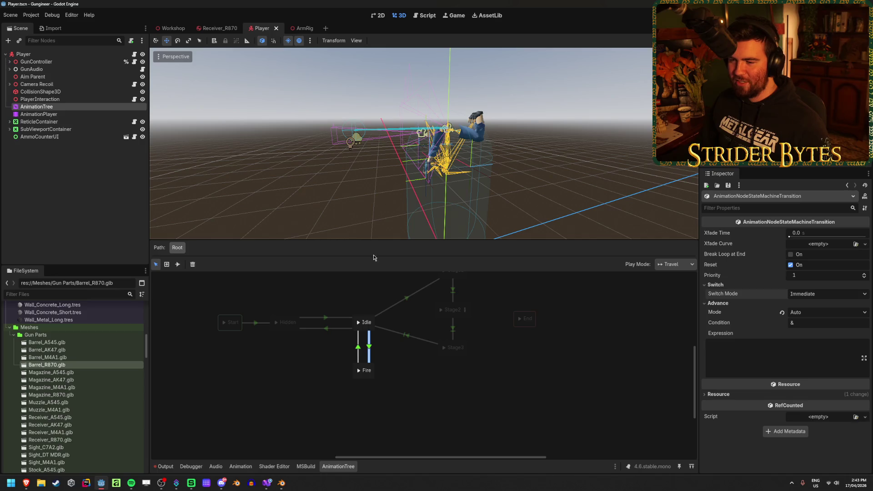
mouse_move(374, 239)
left_mouse_down()
mouse_move(376, 275)
mouse_move(377, 263)
left_mouse_up()
left_click(96, 185)
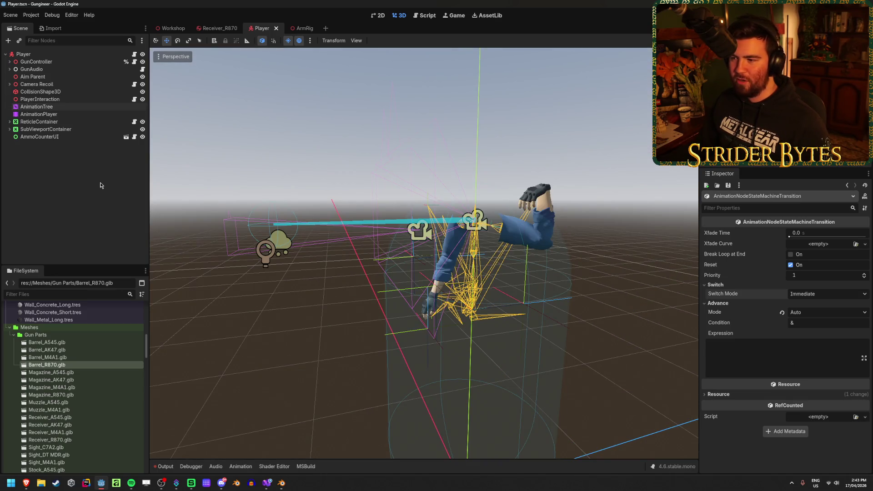
left_click(71, 115)
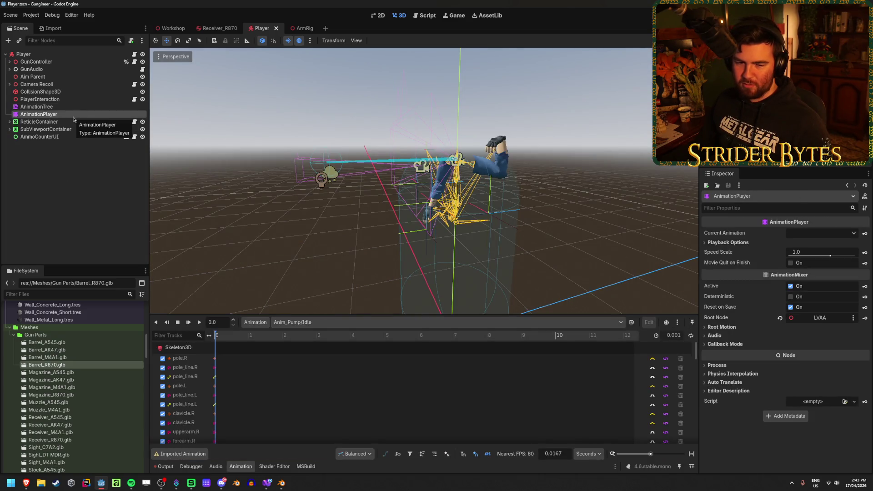
left_click(288, 322)
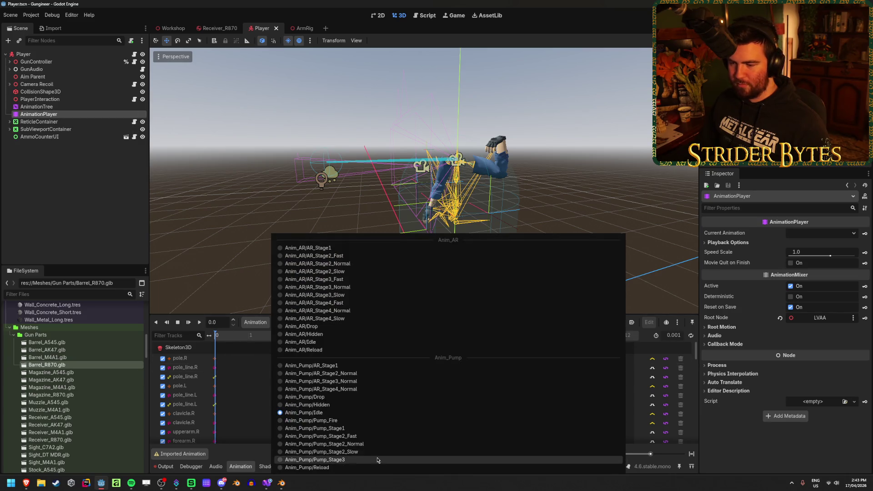
left_click(374, 437)
left_click_drag(229, 336, 227, 341)
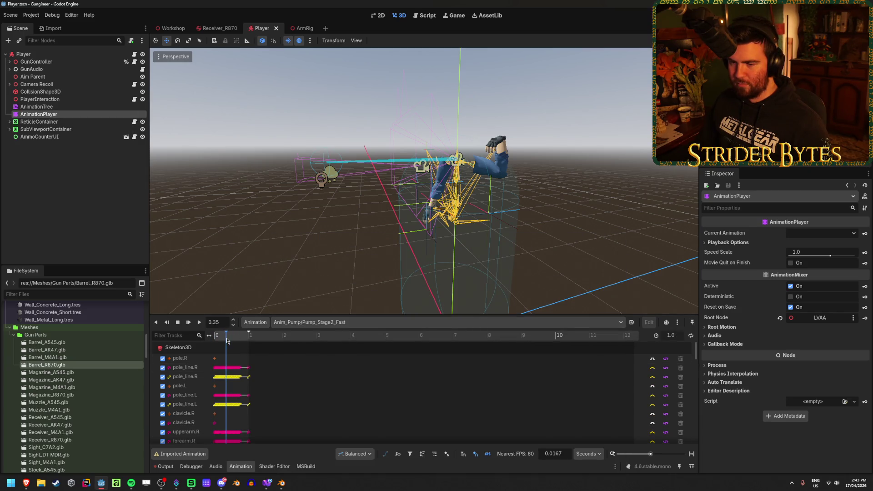
left_click(37, 106)
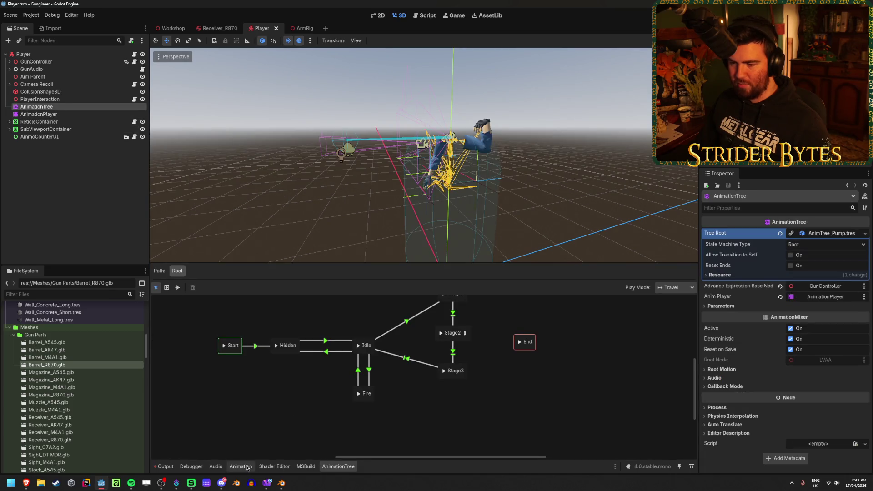
left_click(241, 467)
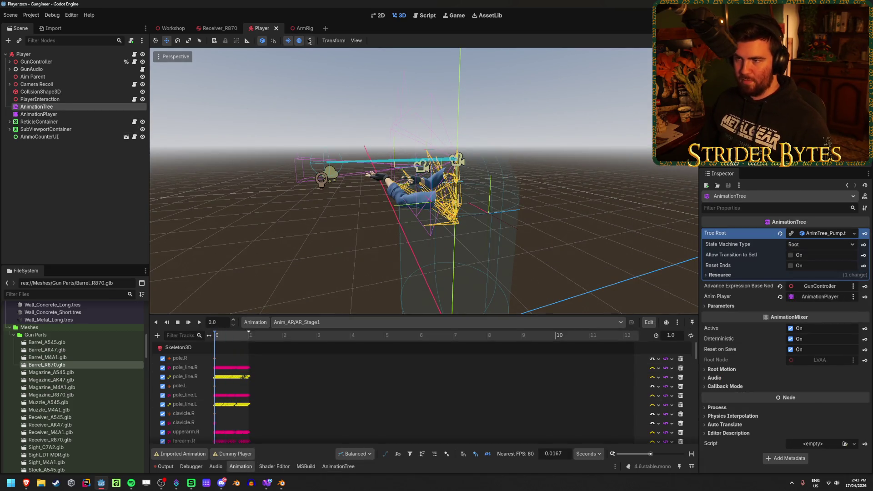
Step: In the ArmRig scene, make Receiver_R870 and Barrel_R870 visible and save
left_click(300, 29)
left_click(142, 160)
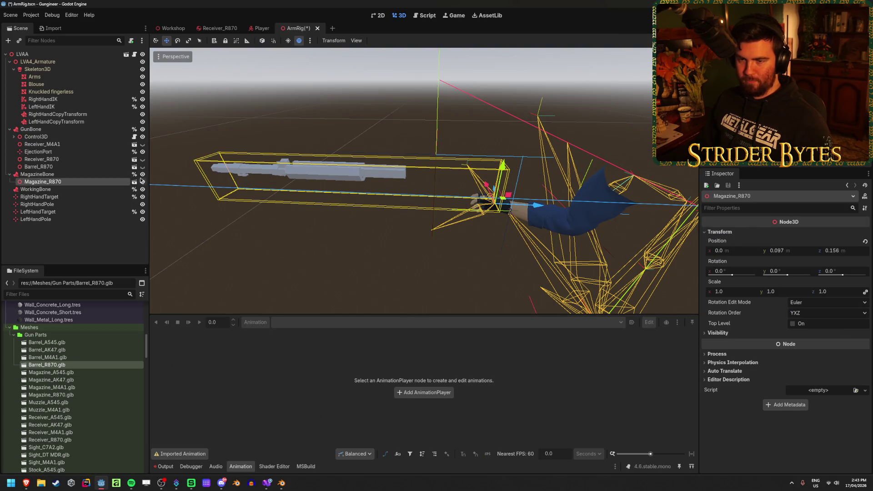
left_click(142, 167)
key("ctrl+s")
left_click(258, 29)
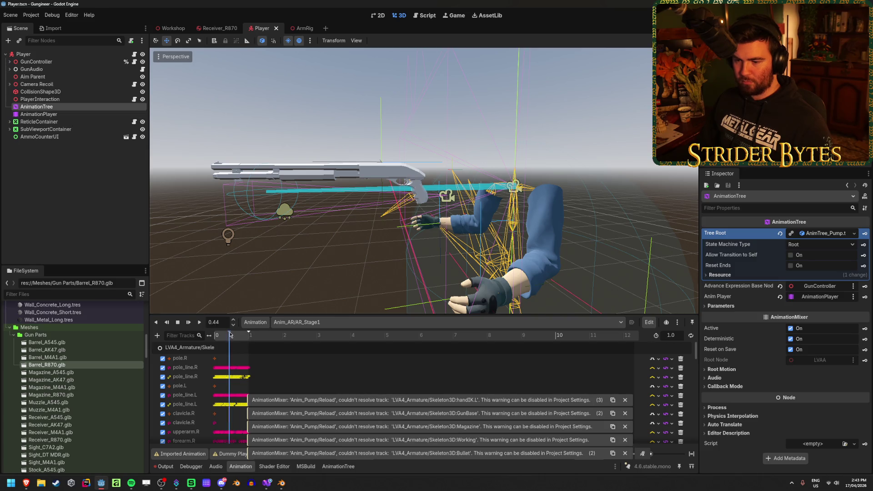
Step: Load Anim_Pump/Idle in the Player's AnimationPlayer and inspect the rig from the side
left_click(50, 114)
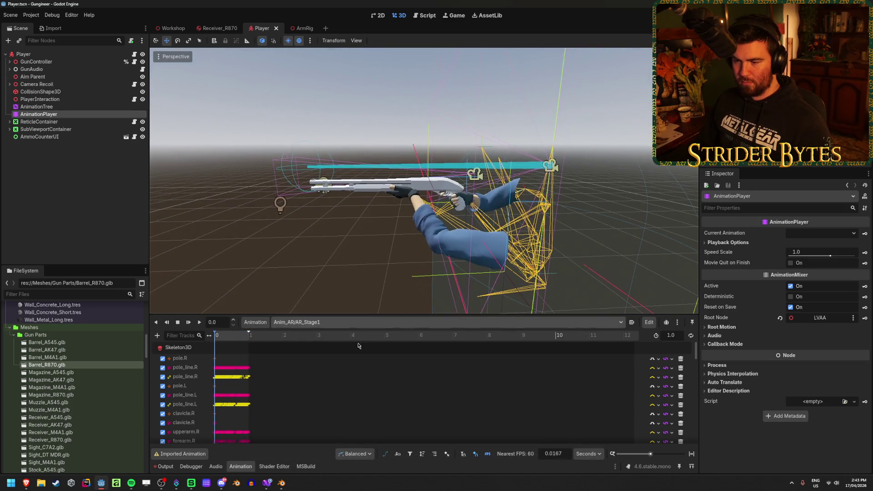
left_click(364, 322)
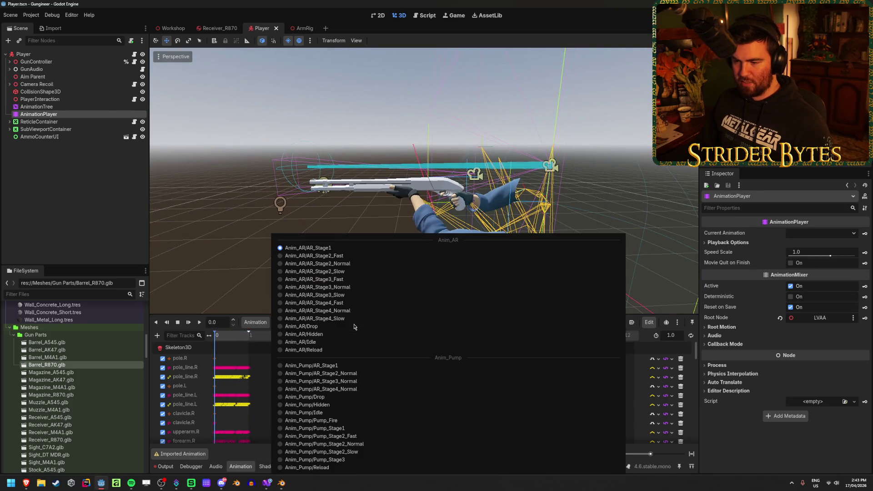
left_click(364, 412)
scroll(423, 182, "down", 3)
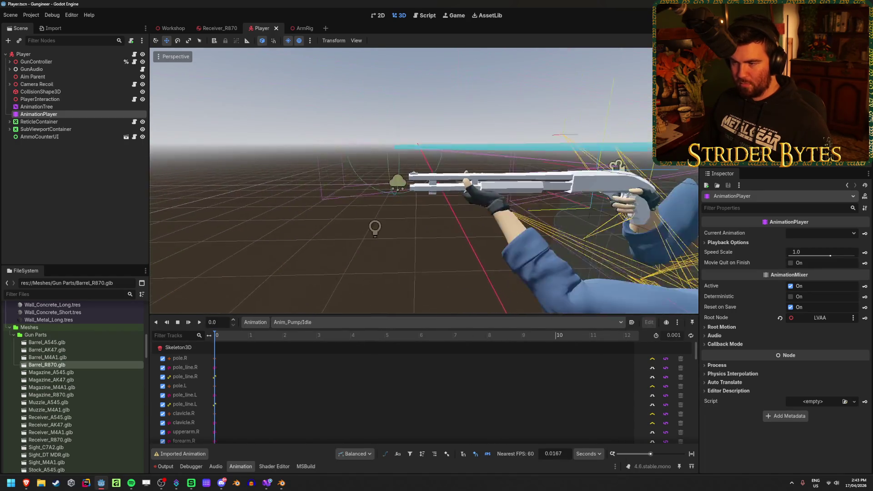
mouse_move(446, 196)
left_mouse_down()
mouse_move(291, 191)
mouse_move(423, 200)
left_mouse_up()
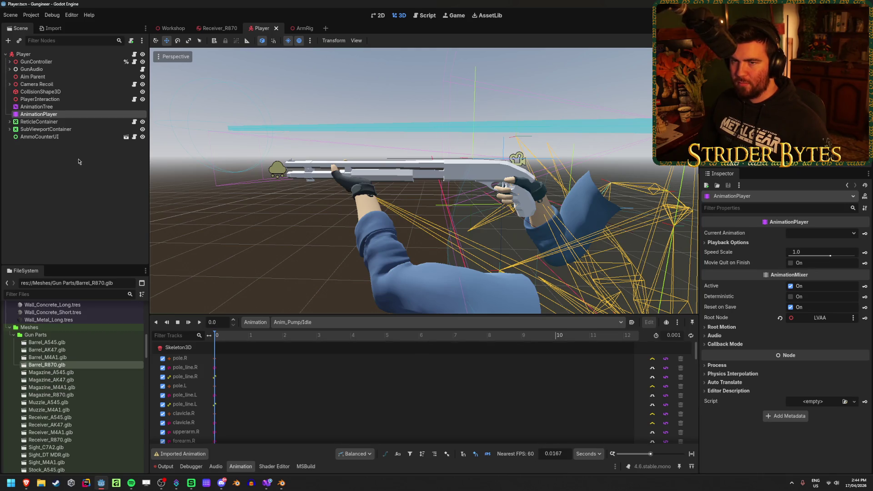
left_click(303, 28)
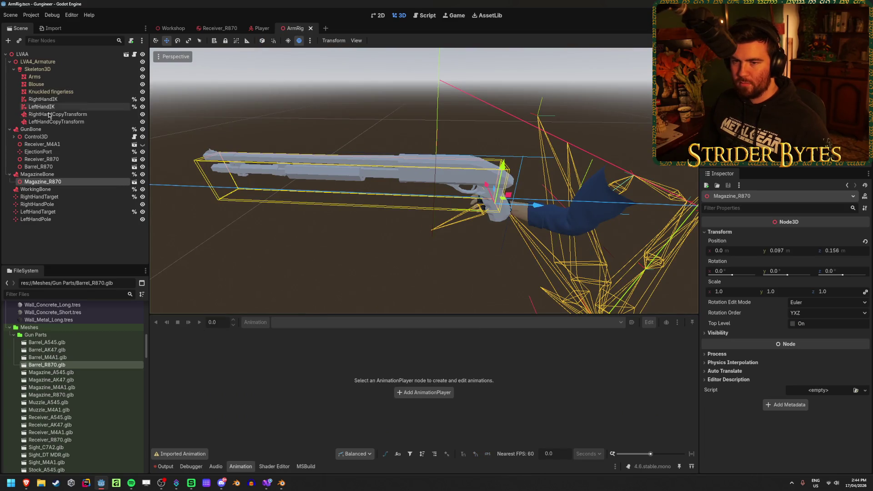
left_click(31, 129)
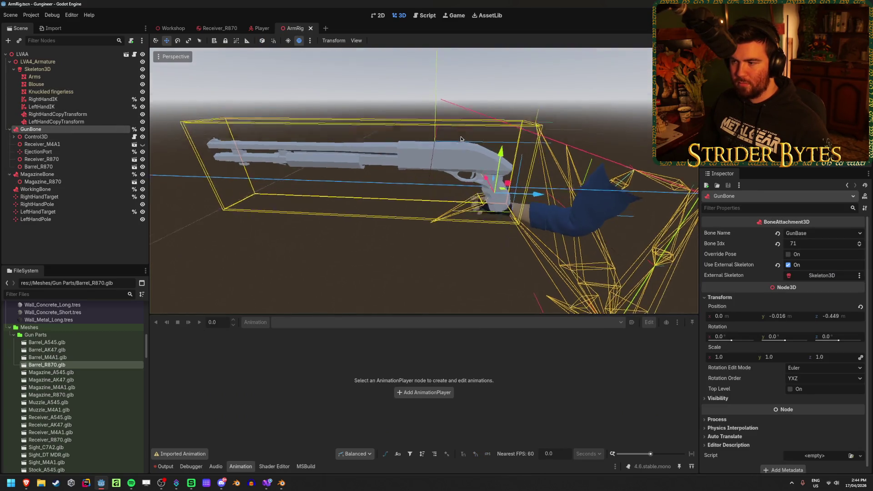
left_click(41, 174)
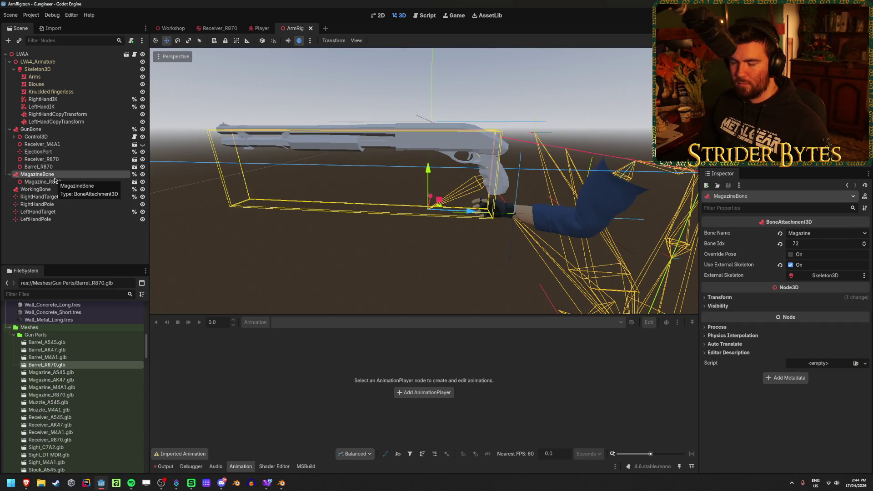
left_click(50, 190)
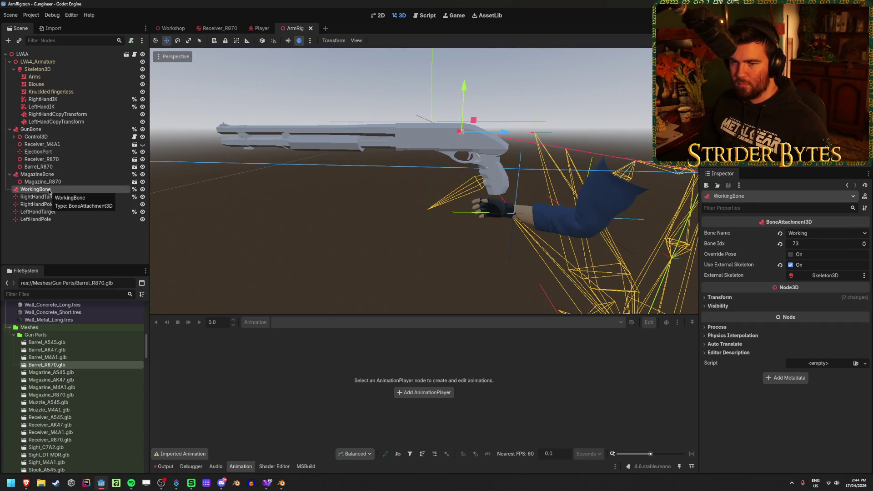
left_click(52, 245)
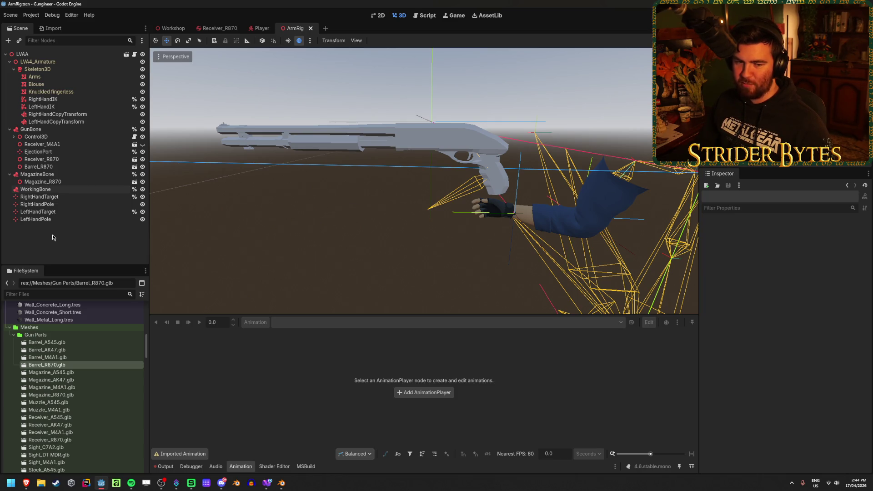
key("ctrl+s")
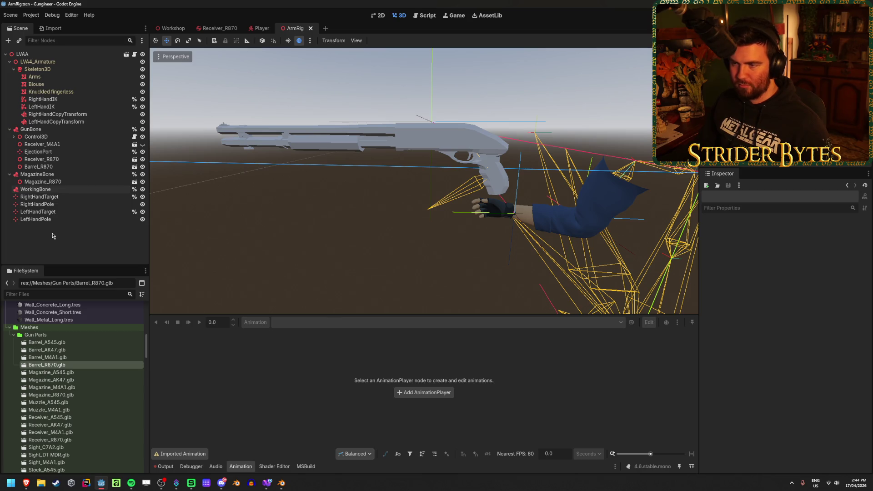
left_click(219, 28)
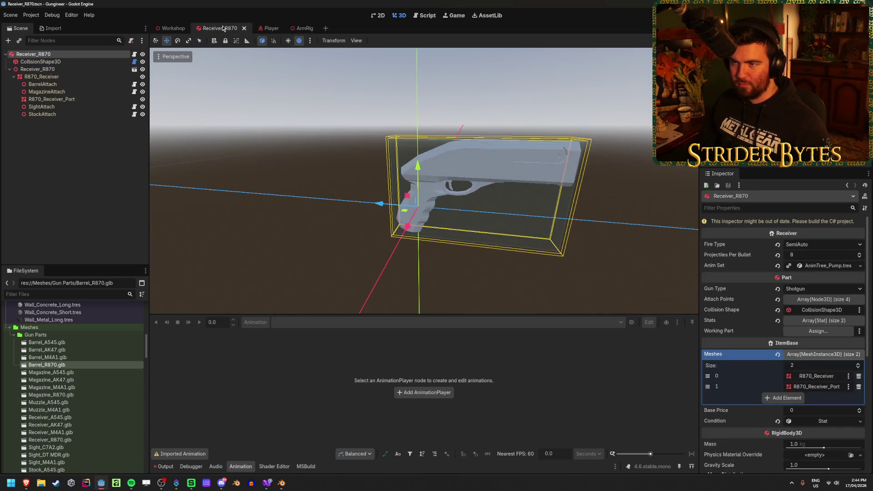
left_click(262, 28)
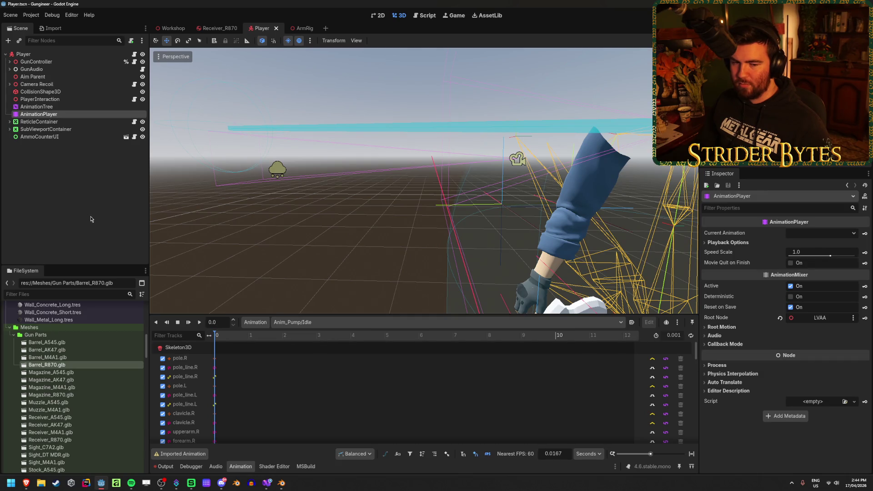
left_click(301, 28)
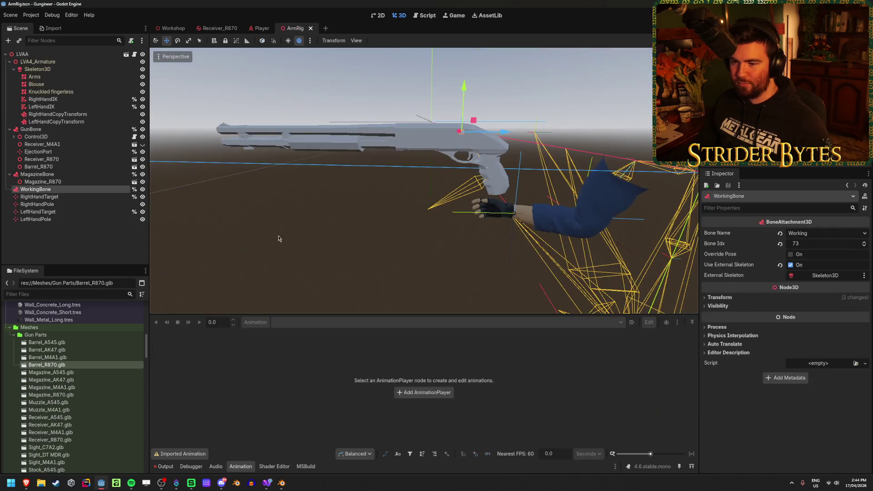
Step: In Godot's Player scene, load and scrub the Anim_Pump/Pump_Stage3 animation
left_click(261, 28)
left_click(37, 106)
left_click(39, 114)
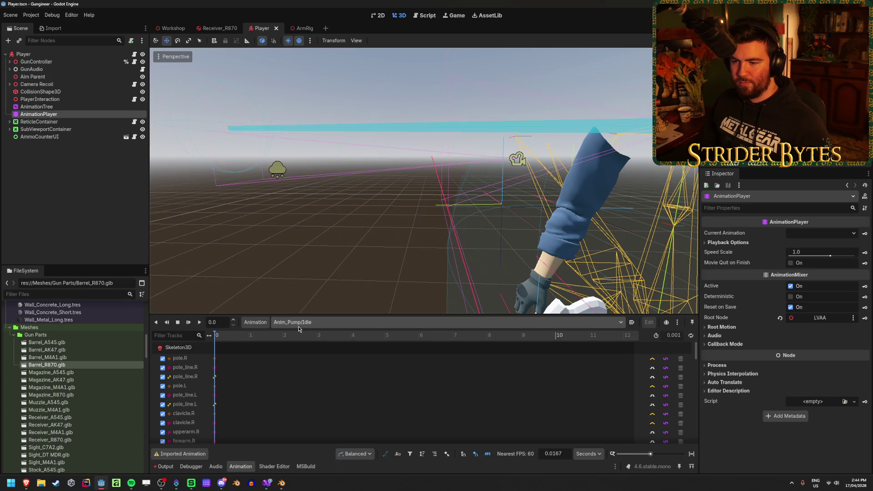
left_click(310, 322)
left_click(319, 460)
left_click_drag(219, 337, 233, 338)
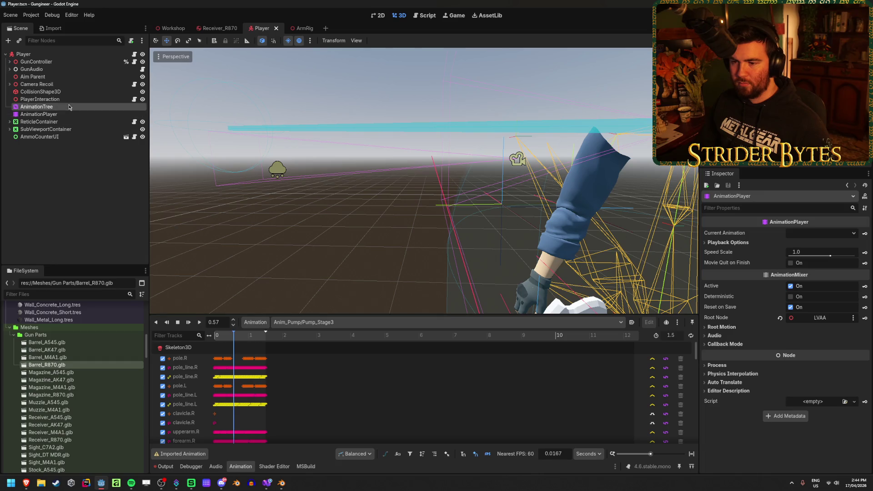
Step: Scrub AR_Stage1 on the AnimationTree, then play Anim_AR/AR_Stage3_Slow through to its end
left_click(37, 107)
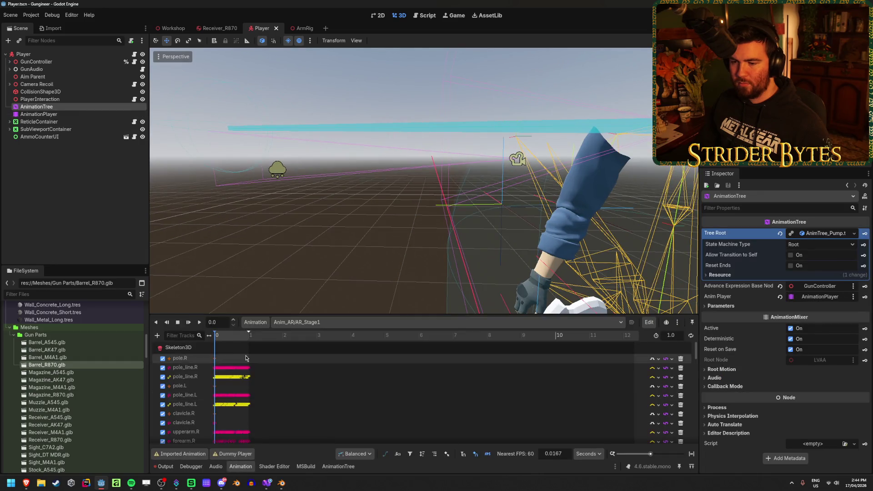
left_click(240, 466)
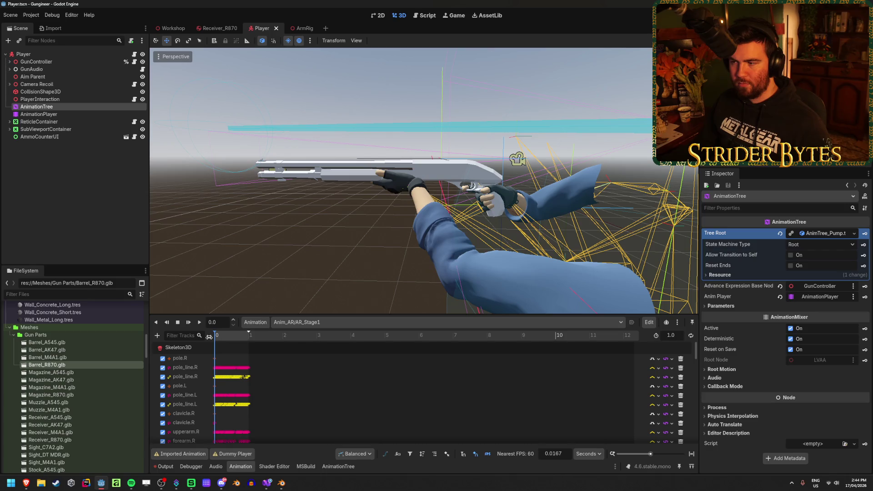
mouse_move(218, 337)
left_mouse_down()
mouse_move(258, 341)
mouse_move(215, 341)
left_mouse_up()
left_click(354, 322)
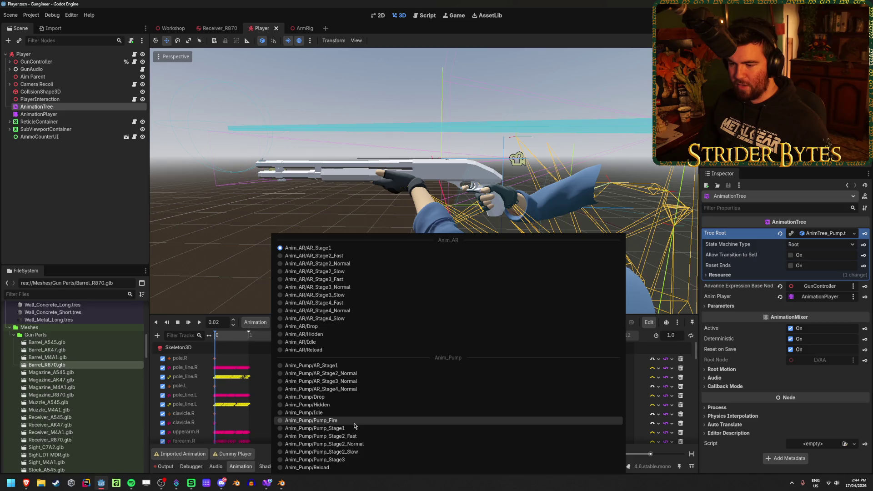
left_click(346, 296)
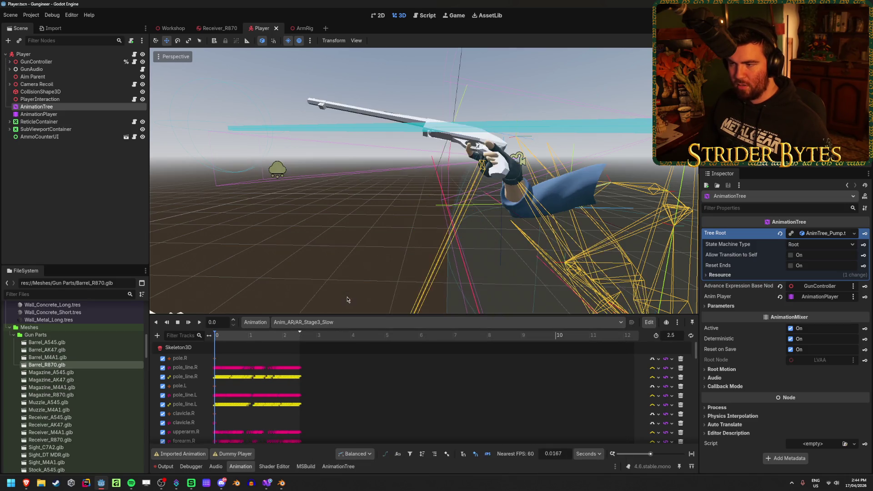
left_click_drag(233, 337, 308, 341)
Step: Preview Anim_Pump/Pump_Stage1 around the gun and hands, then return to Blender's rig
left_click(321, 322)
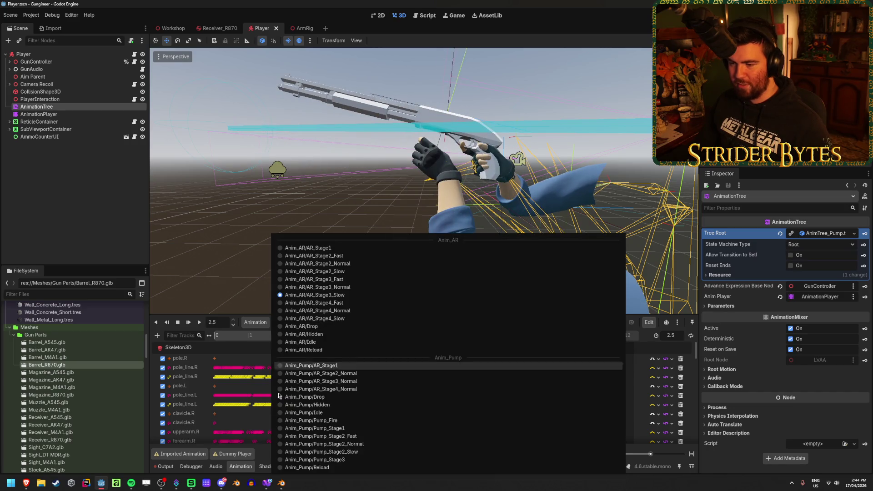
left_click(330, 430)
mouse_move(217, 337)
left_mouse_down()
mouse_move(239, 340)
mouse_move(209, 344)
left_mouse_up()
mouse_move(482, 213)
left_mouse_down()
mouse_move(511, 180)
mouse_move(471, 199)
left_mouse_up()
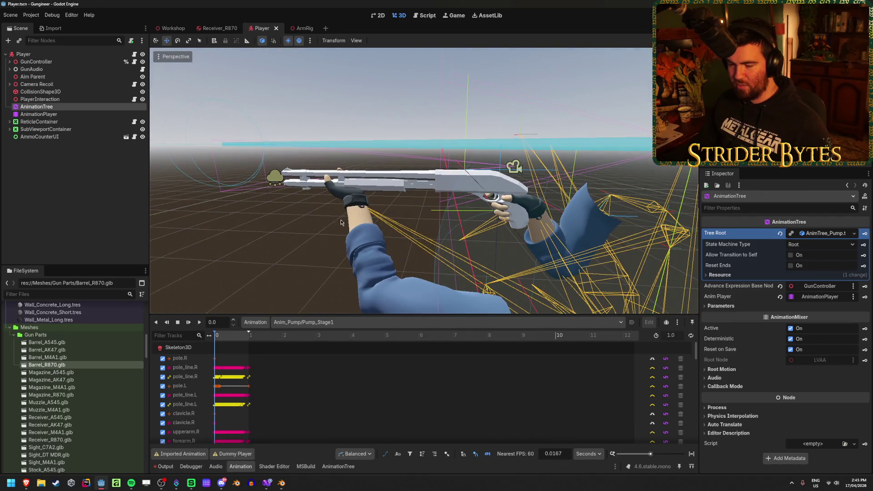
left_click(281, 484)
left_click_drag(209, 271, 187, 268)
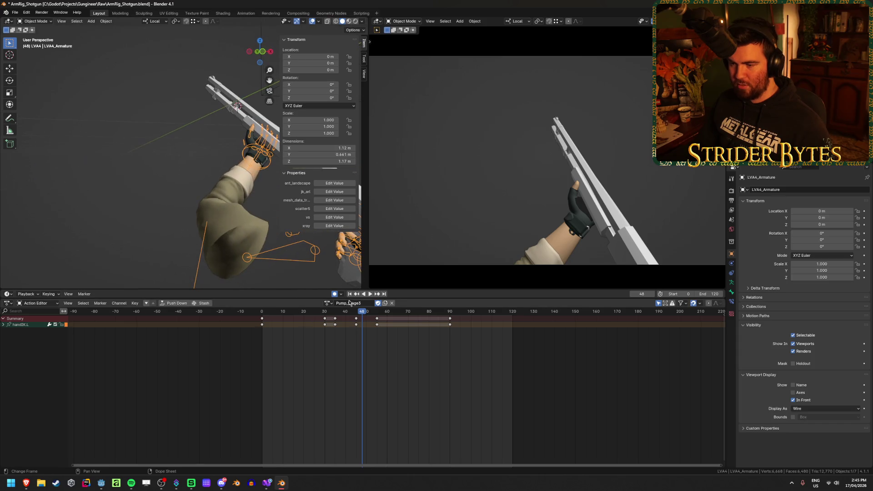
Step: Switch the rig's action to Pump_Stage1 at frame 0 and view the hand and arm side-on
left_click(326, 304)
left_click(350, 342)
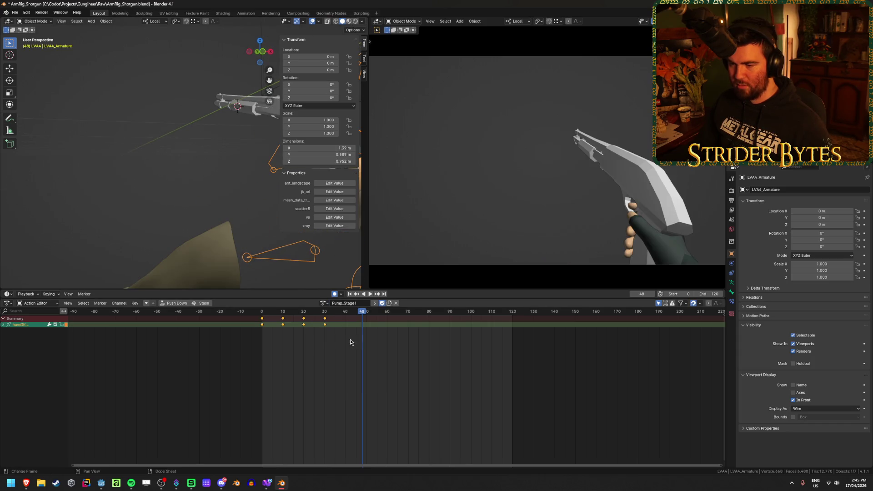
left_click(262, 314)
mouse_move(272, 214)
left_mouse_down()
mouse_move(279, 200)
mouse_move(182, 216)
left_mouse_up()
scroll(236, 218, "up", 3)
left_click_drag(236, 218, 153, 206)
Step: Select the R870 shotgun mesh and save ArmRig_Shotgun.blend
left_click(198, 143)
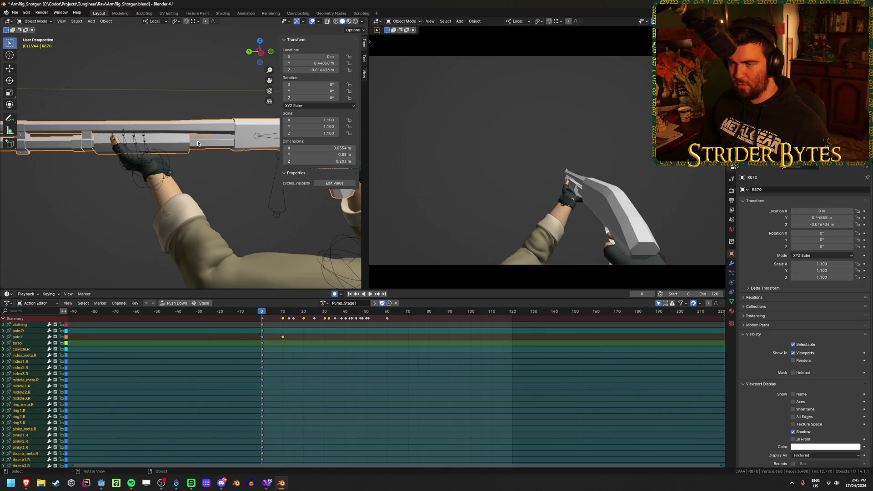
left_click(231, 182)
scroll(231, 181, "down", 5)
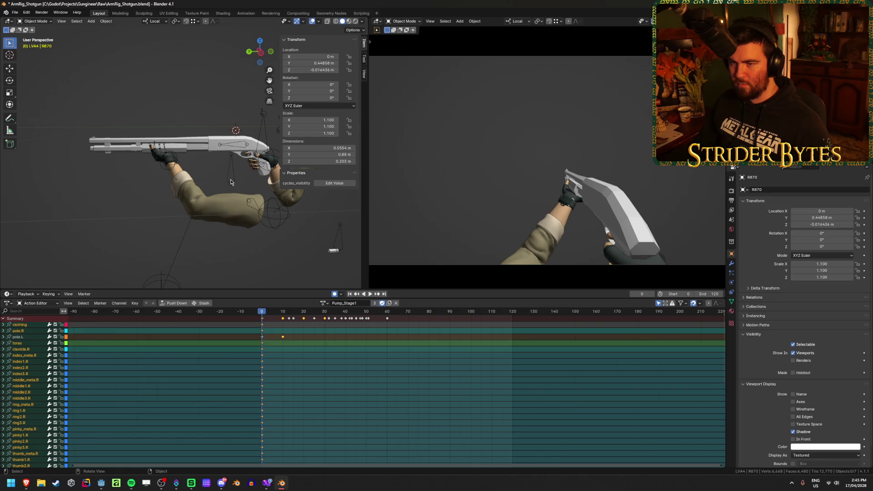
scroll(231, 179, "up", 5)
left_click(196, 134, "shift")
mouse_move(206, 179)
left_mouse_down()
mouse_move(196, 205)
mouse_move(182, 187)
mouse_move(197, 112)
mouse_move(189, 211)
mouse_move(205, 210)
left_mouse_up()
key("ctrl+s")
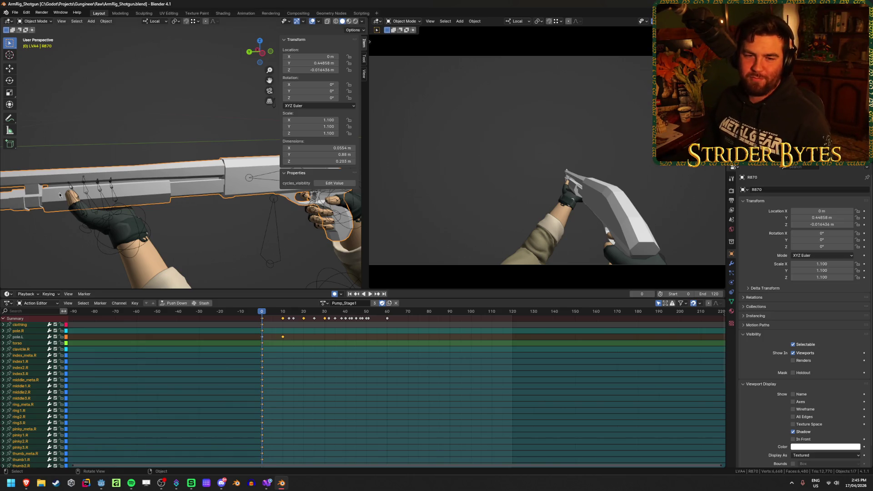
Step: Play back the Pump_Stage1 animation to check the pump motion
left_click_drag(253, 248, 205, 173)
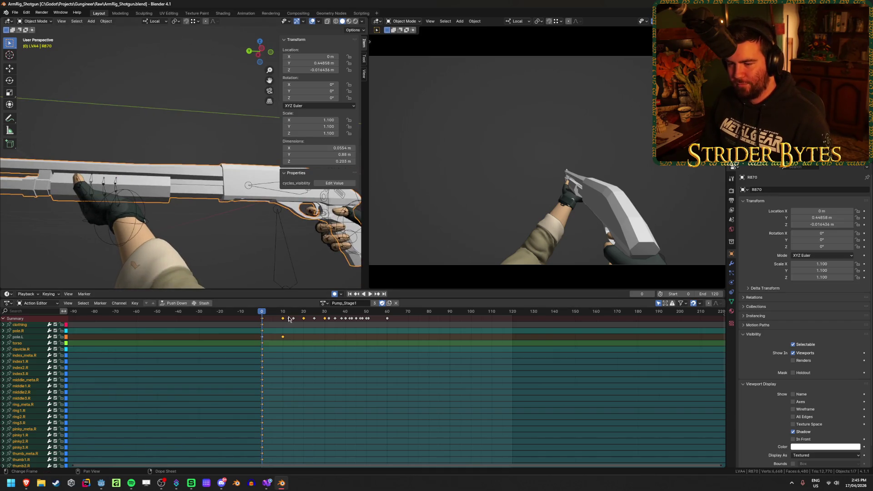
key("space")
key("Escape")
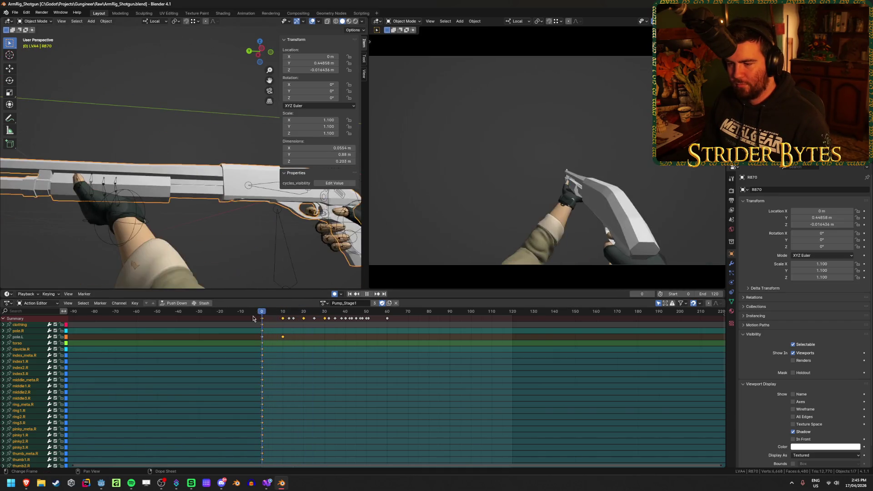
left_click(323, 303)
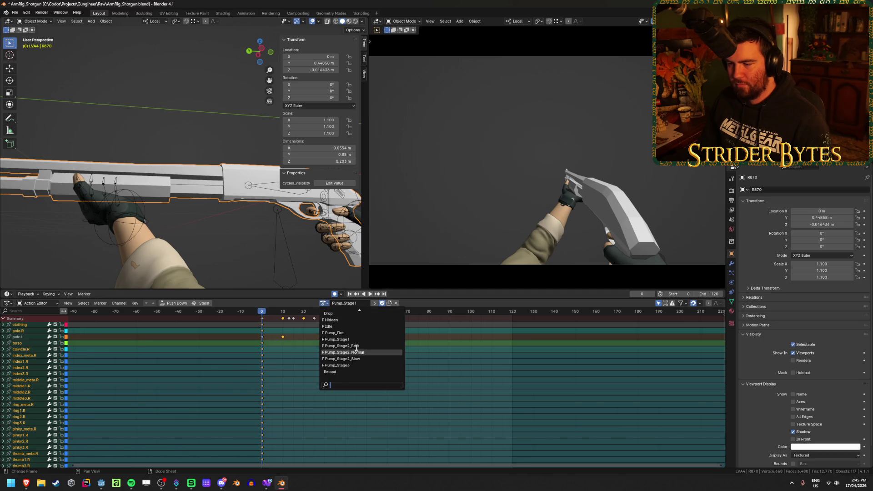
Step: Preview Pump_Stage2_Fast, then undo back to Pump_Stage1 and play it again
left_click(347, 346)
key("space")
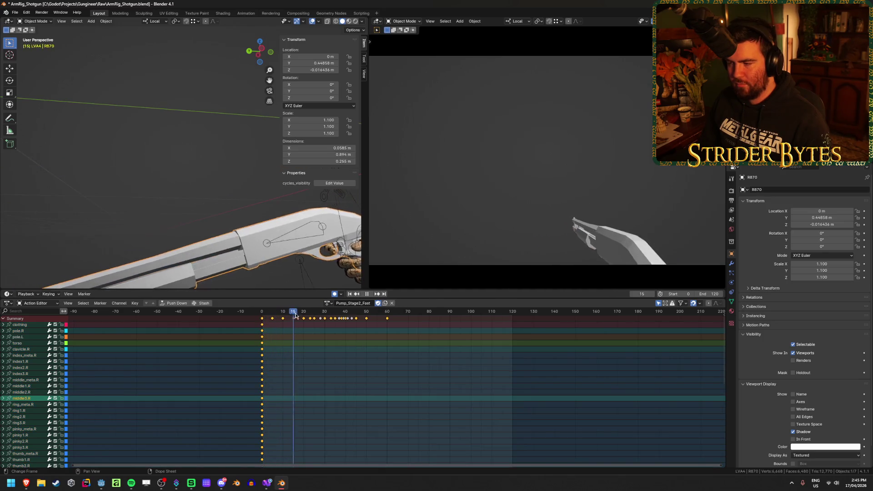
key("Escape")
key("ctrl+z")
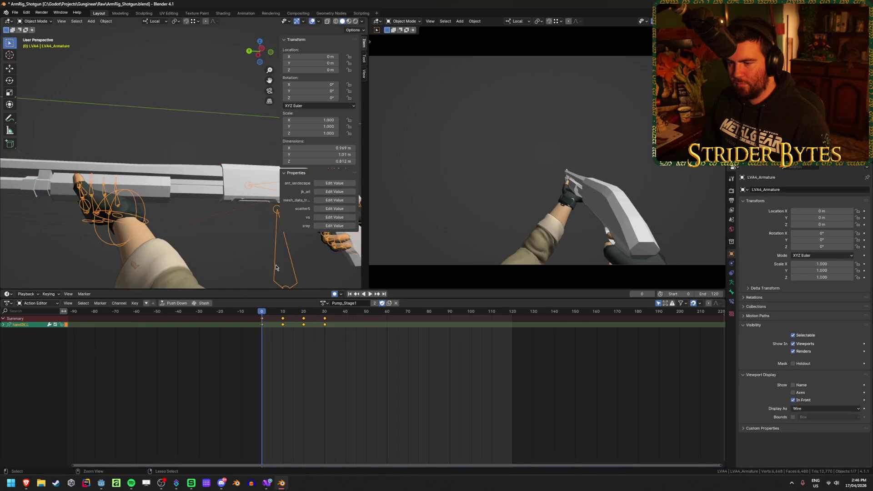
key("ctrl+z")
key("space")
key("space")
Step: Assign Pump_Stage2_Fast, check frame 14, return to frame 0 and save ArmRig_Shotgun.blend for Godot's reimport
left_click(323, 303)
left_click(349, 371)
left_click_drag(281, 315, 291, 315)
left_click(324, 302)
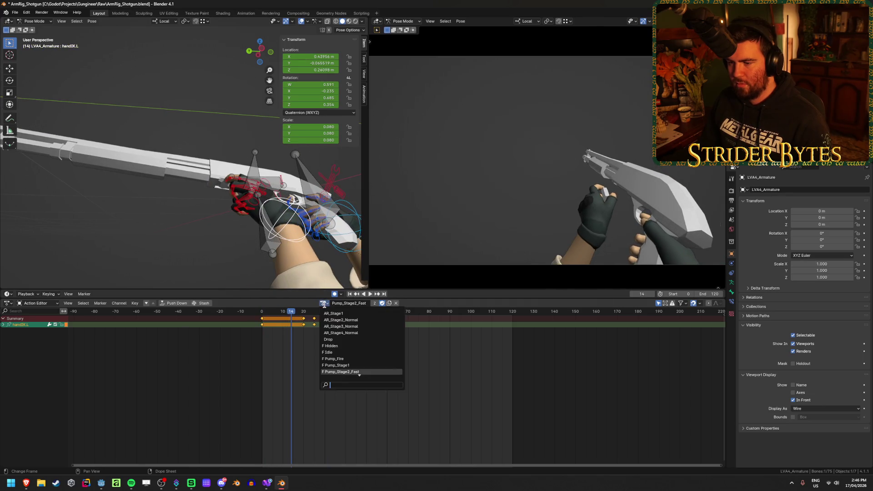
key("shift+Left")
key("ctrl+s")
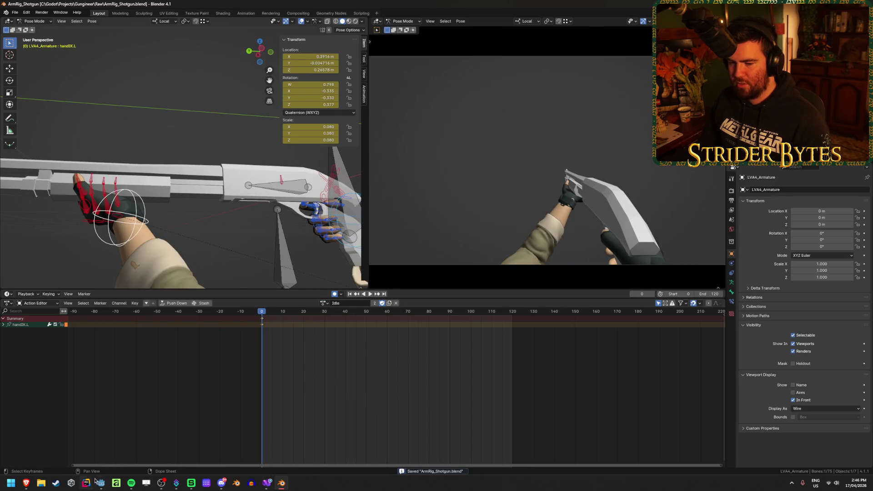
left_click(100, 482)
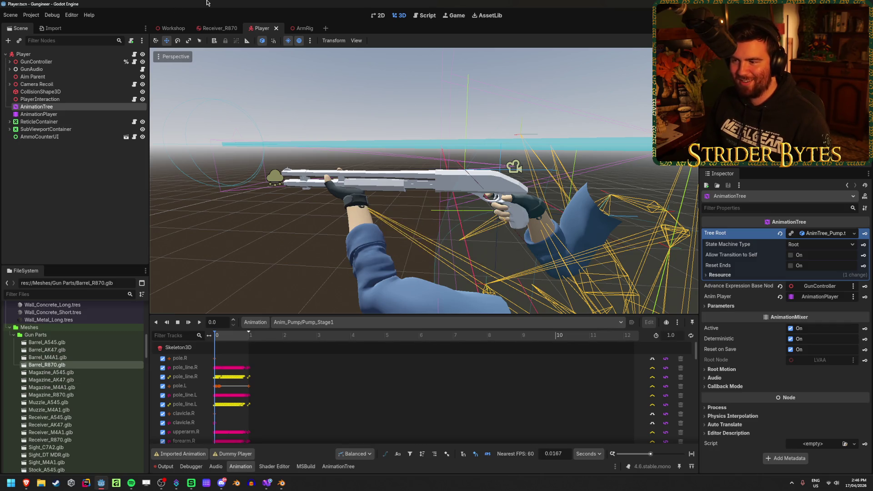
Step: Quit the Godot project to the Project List from the Project menu
left_click(41, 15)
left_click(50, 101)
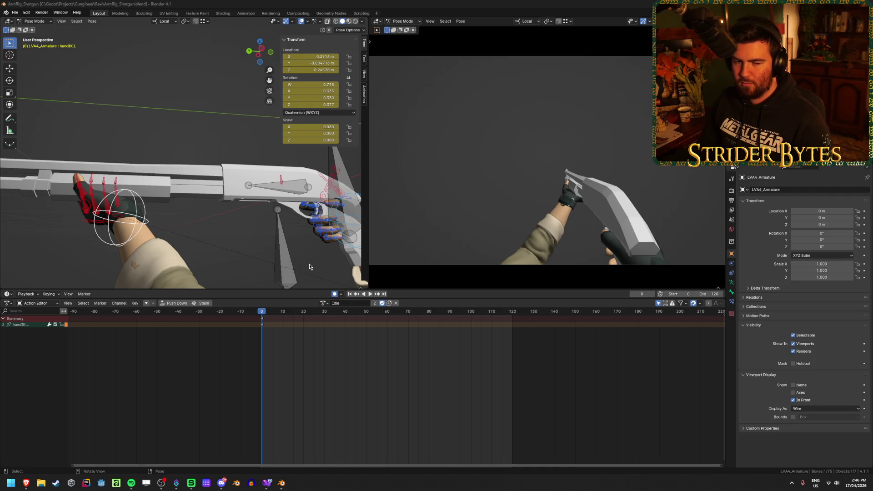
Step: Save ArmRig_Shotgun.blend again and reopen the Gungineer project from Godot's Project Manager
key("ctrl+s")
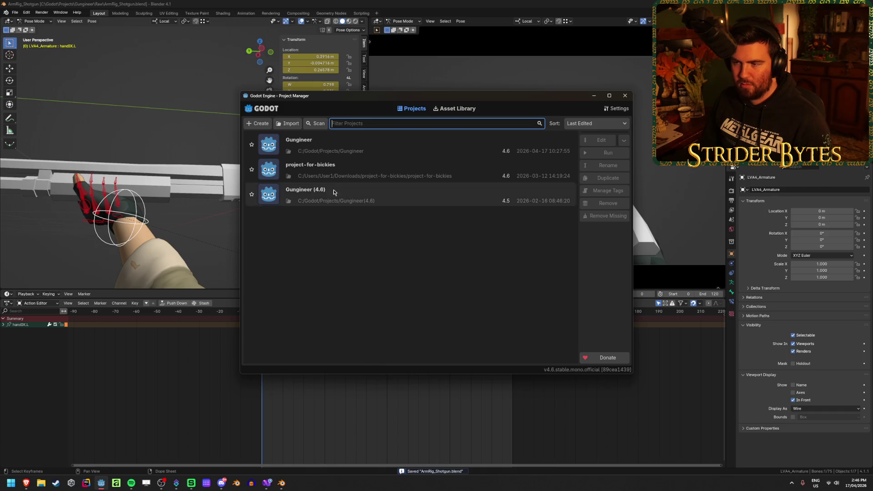
left_click(369, 147)
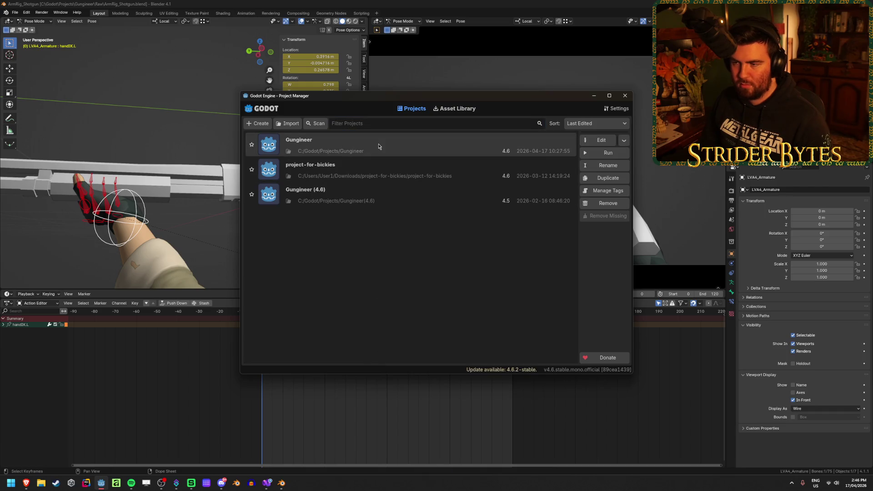
double_click(377, 147)
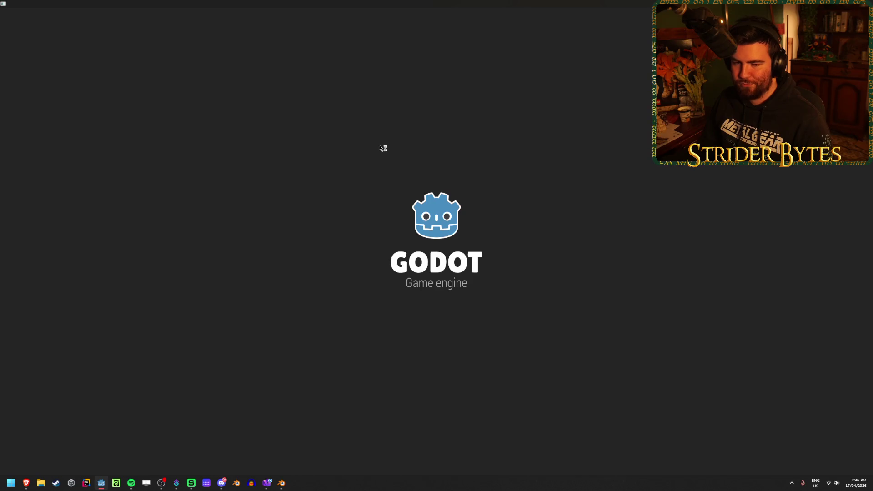
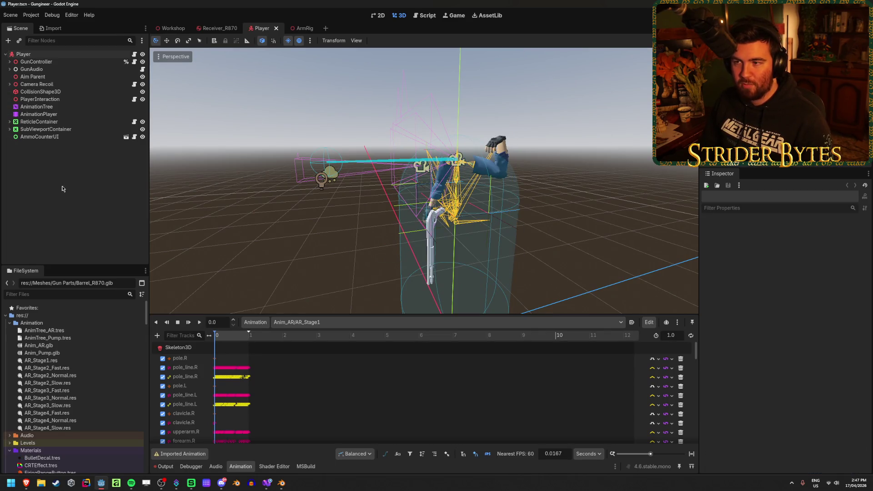
Step: Preview the AR_Stage1 pose at 0.36 s and inspect the AnimationPlayer and AnimationTree nodes
left_click(227, 341)
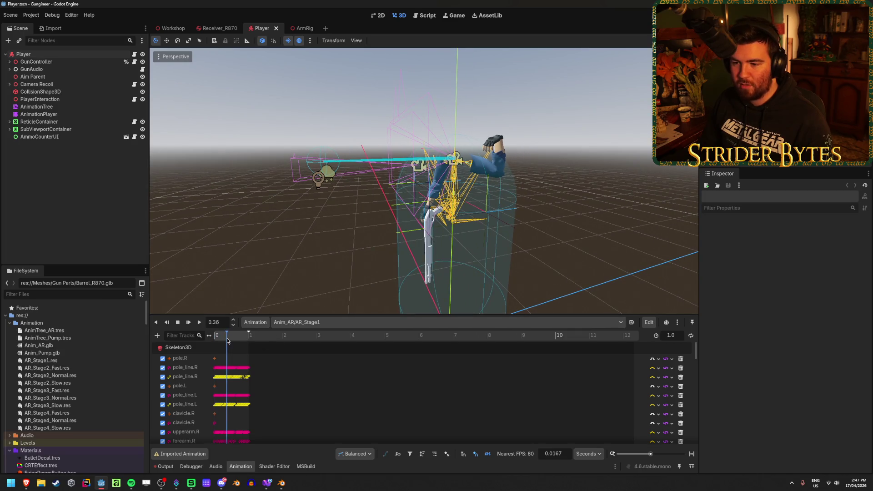
left_click(76, 115)
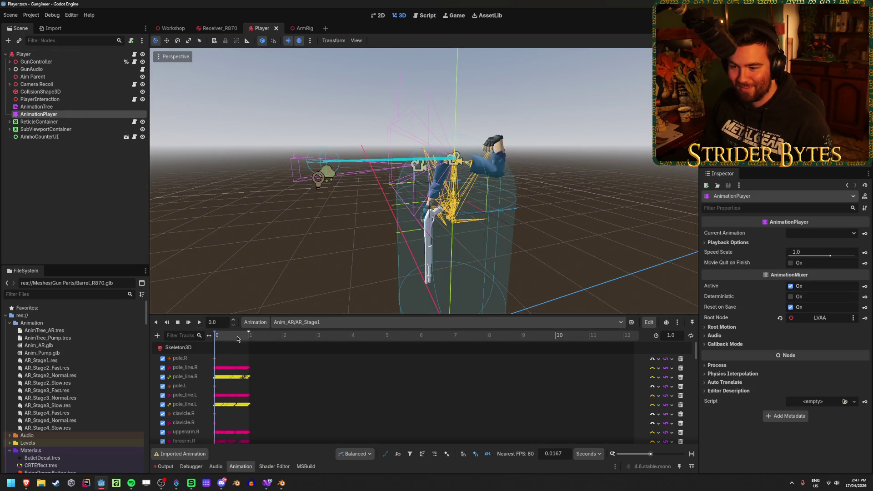
left_click(36, 107)
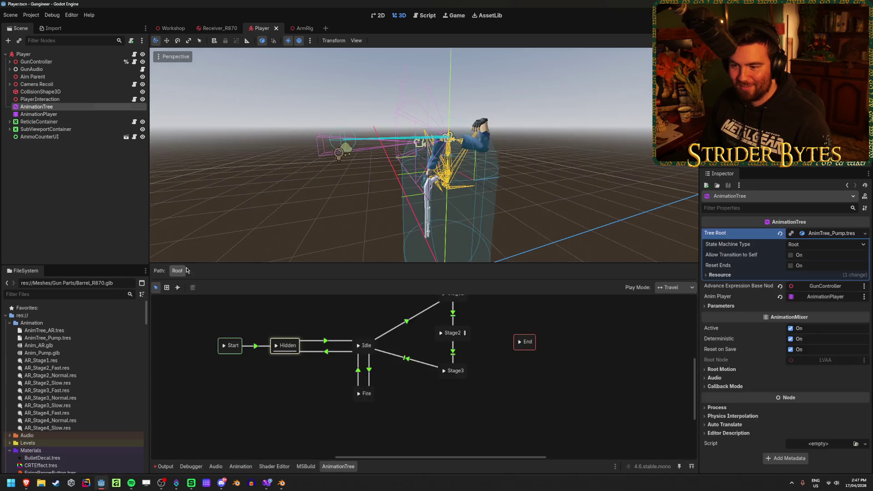
Step: Scrub through AR_Stage1, orbit behind the arms and gun, and open the animation list
left_click(241, 466)
mouse_move(221, 342)
left_mouse_down()
mouse_move(244, 343)
mouse_move(214, 341)
left_mouse_up()
scroll(423, 182, "up", 5)
left_click_drag(423, 182, 527, 199)
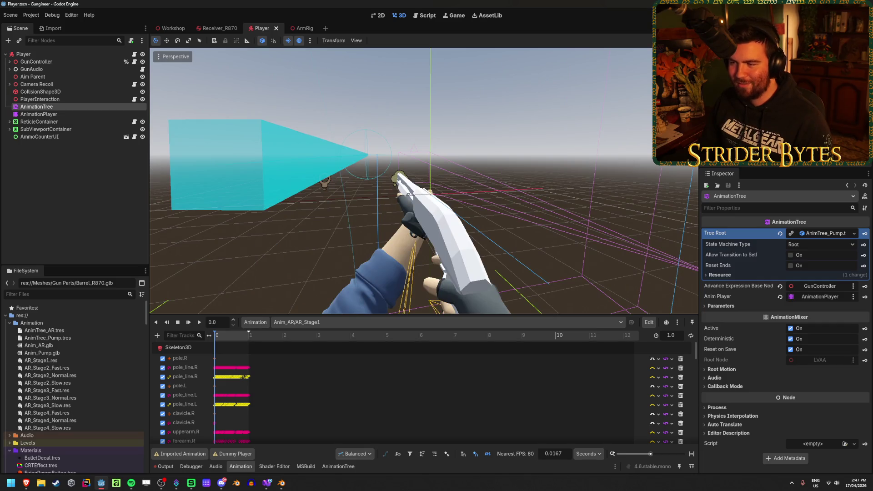
left_click(367, 322)
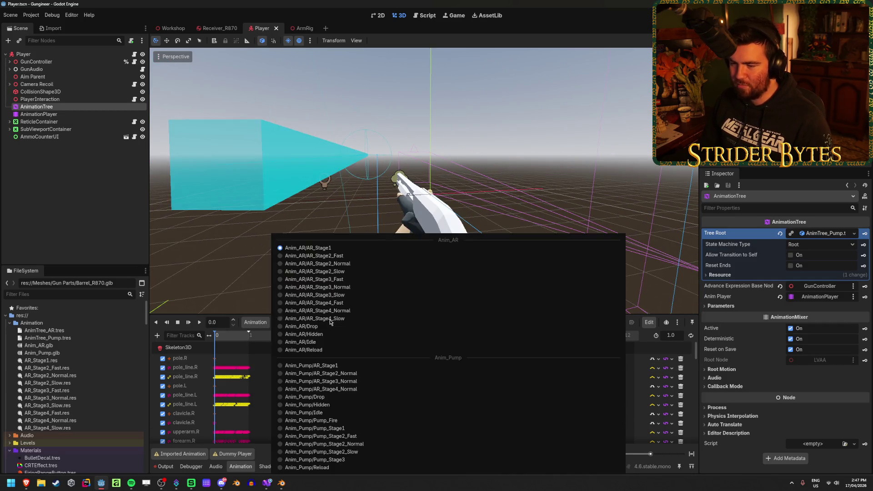
left_click(366, 412)
left_click_drag(351, 302, 330, 289)
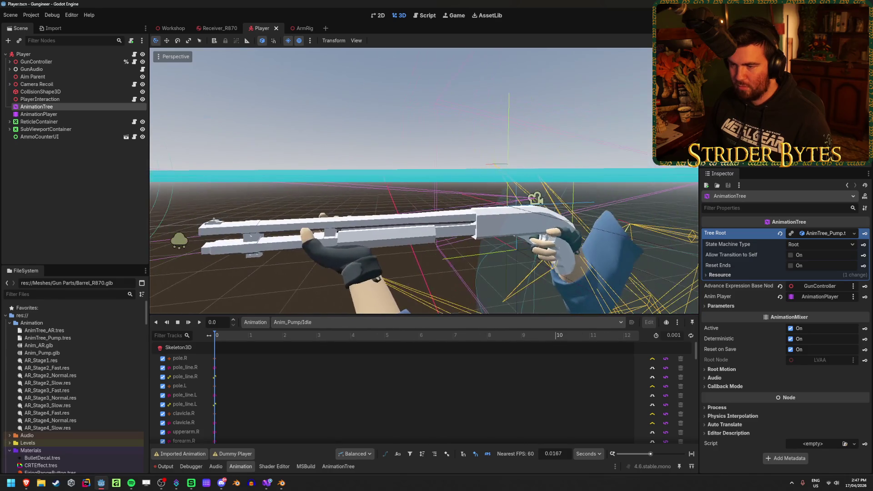
mouse_move(197, 219)
left_mouse_down()
mouse_move(237, 209)
mouse_move(200, 218)
left_mouse_up()
left_click_drag(423, 182, 437, 191)
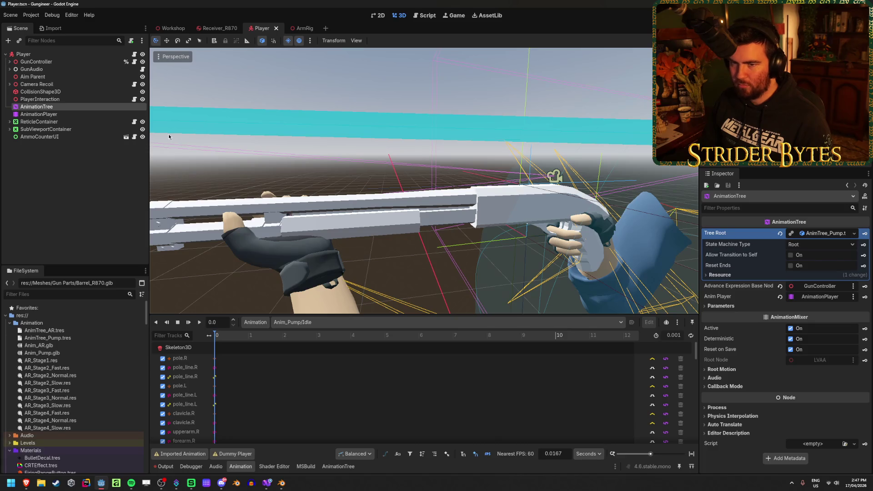
left_click(300, 28)
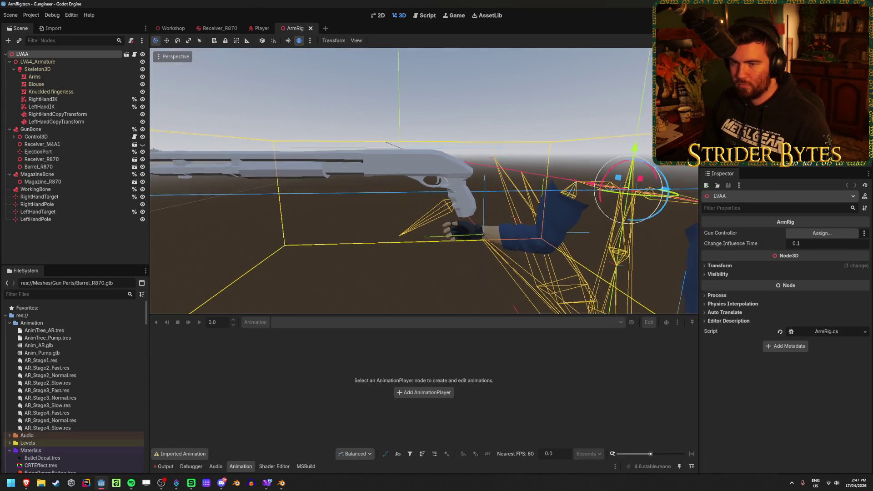
left_click(61, 181)
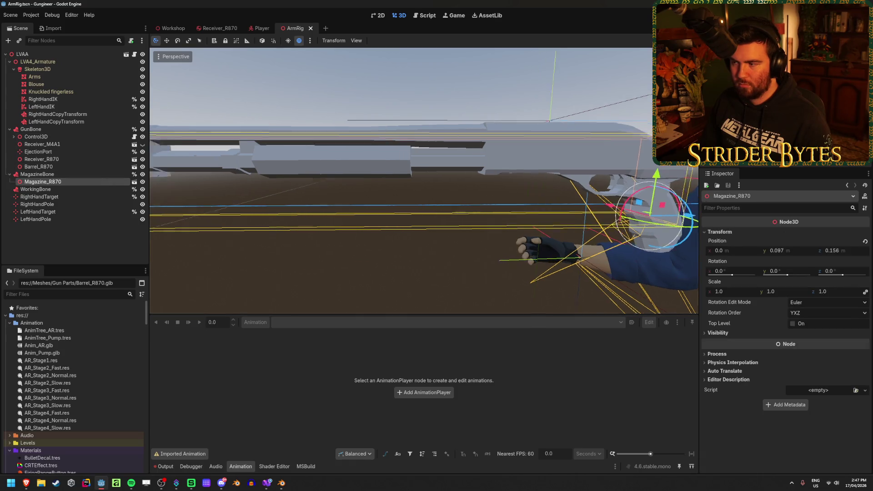
left_click_drag(574, 200, 564, 201)
key("ctrl+z")
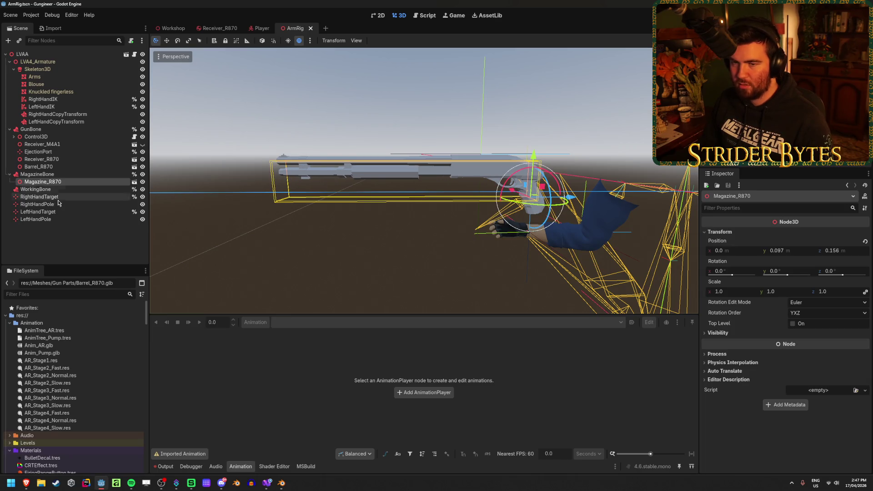
left_click(257, 30)
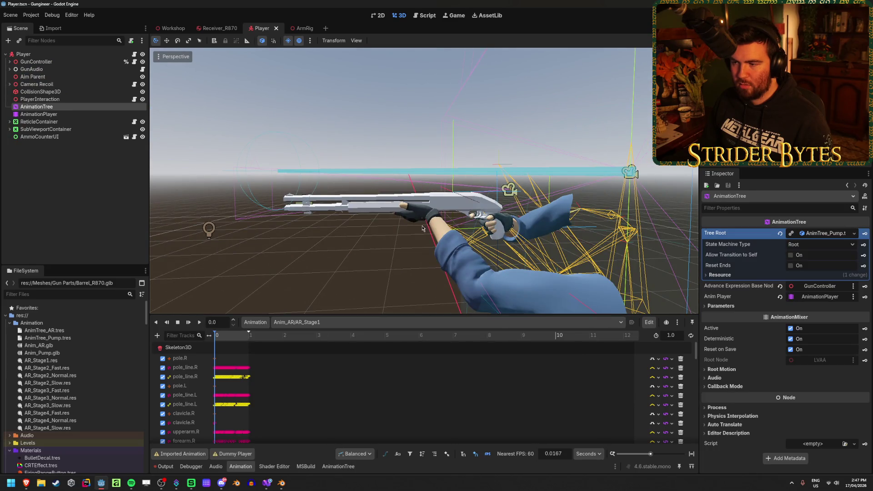
Step: Load Anim_Pump/Idle from the animation dropdown
scroll(422, 230, "up", 4)
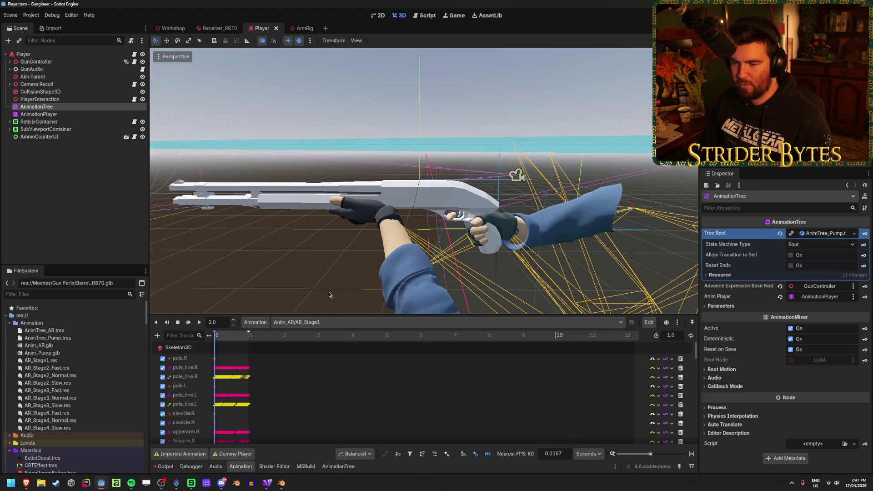
left_click(370, 324)
left_click(309, 388)
Step: Orbit around the held shotgun to check both hands' placement before going to Blender
left_click_drag(329, 258, 382, 255)
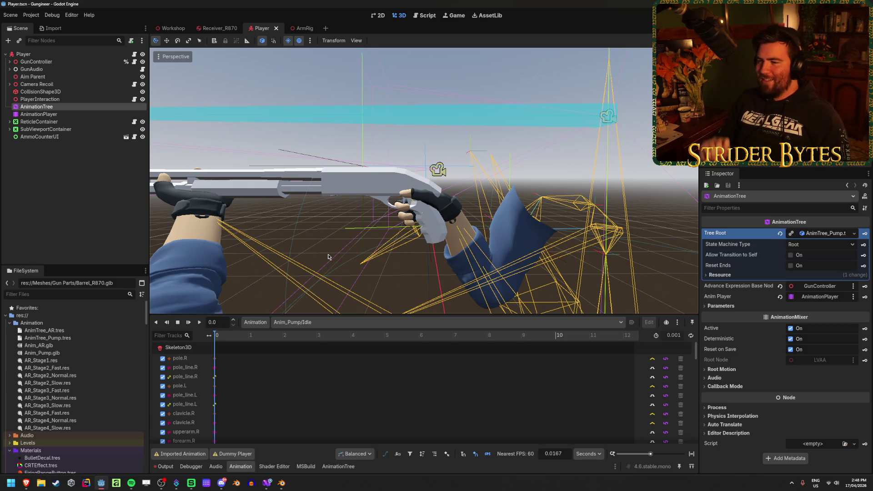
left_click_drag(329, 257, 209, 197)
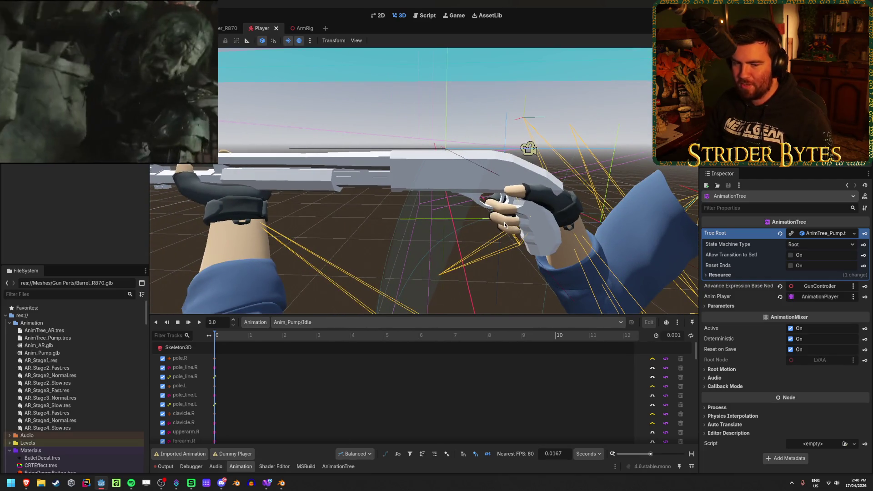
left_click_drag(492, 259, 493, 260)
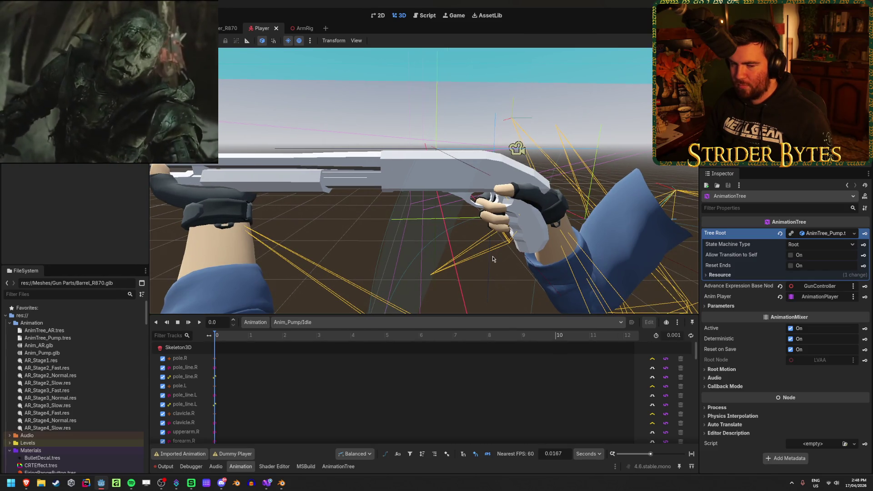
left_click(281, 483)
Step: Inspect the handIK.R and handIK.L bones around the shotgun and save the blend file
mouse_move(215, 217)
left_mouse_down()
mouse_move(205, 214)
mouse_move(236, 218)
left_mouse_up()
left_click_drag(291, 318, 261, 317)
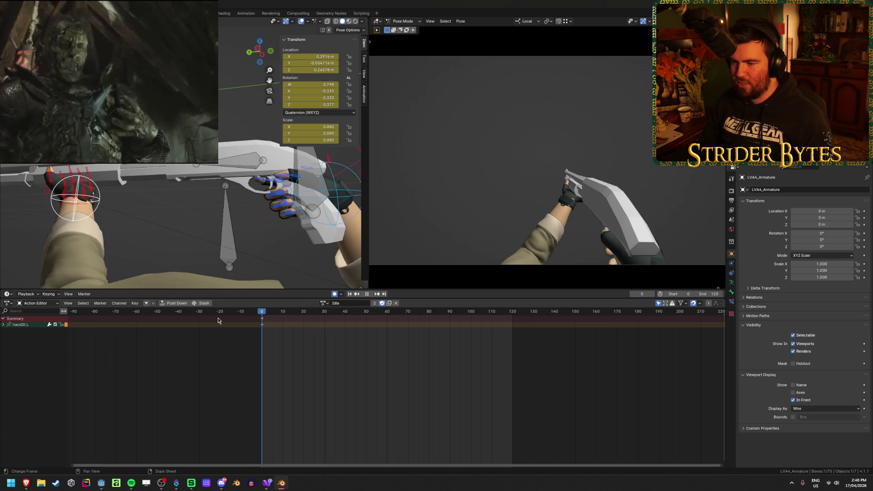
left_click(316, 197)
mouse_move(316, 197)
left_mouse_down()
mouse_move(257, 199)
mouse_move(304, 206)
left_mouse_up()
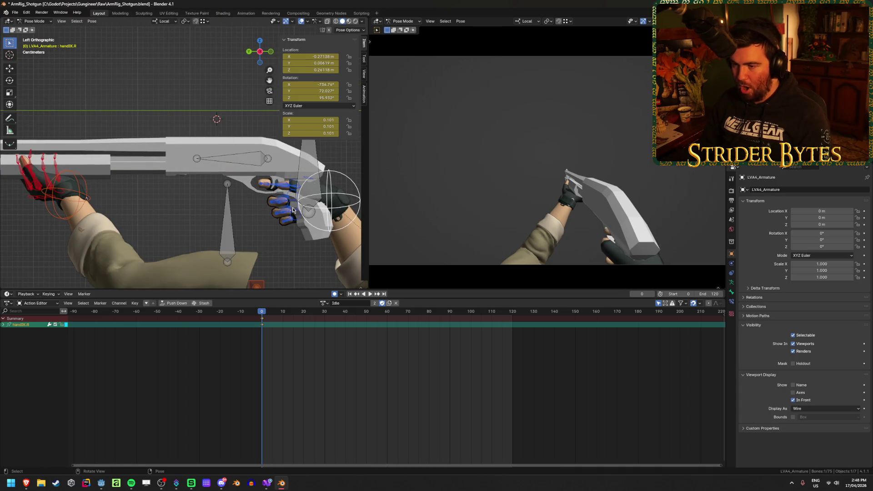
scroll(160, 196, "down", 2)
left_click(158, 210)
left_click_drag(158, 210, 211, 196)
scroll(297, 203, "up", 3)
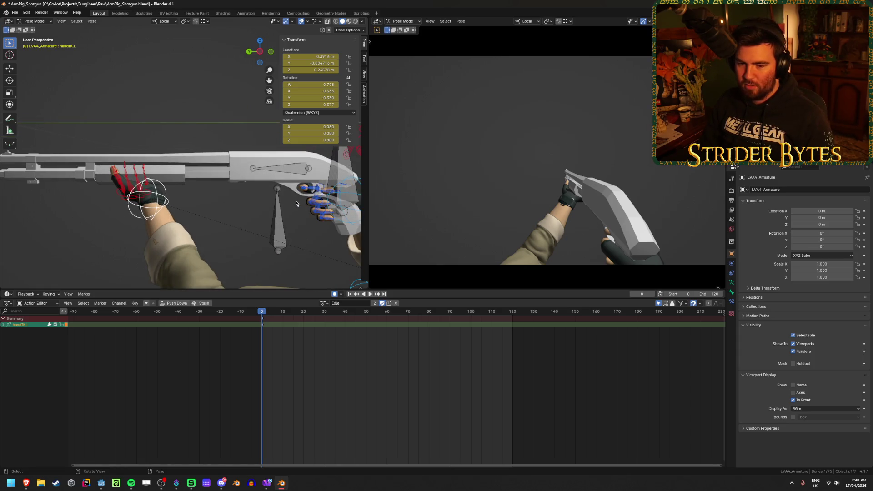
mouse_move(267, 203)
left_mouse_down()
mouse_move(248, 185)
mouse_move(259, 166)
mouse_move(256, 186)
mouse_move(255, 178)
mouse_move(184, 206)
mouse_move(197, 222)
mouse_move(157, 186)
mouse_move(149, 194)
left_mouse_up()
key("ctrl+s")
Step: Move the handIK.R target onto the shotgun grip, then bring up the glTF export
left_click(283, 175)
key("g")
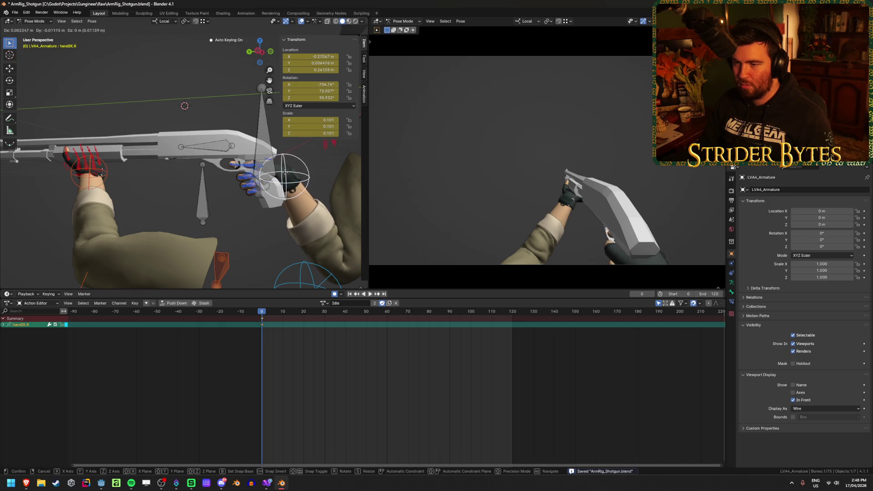
left_click(284, 174)
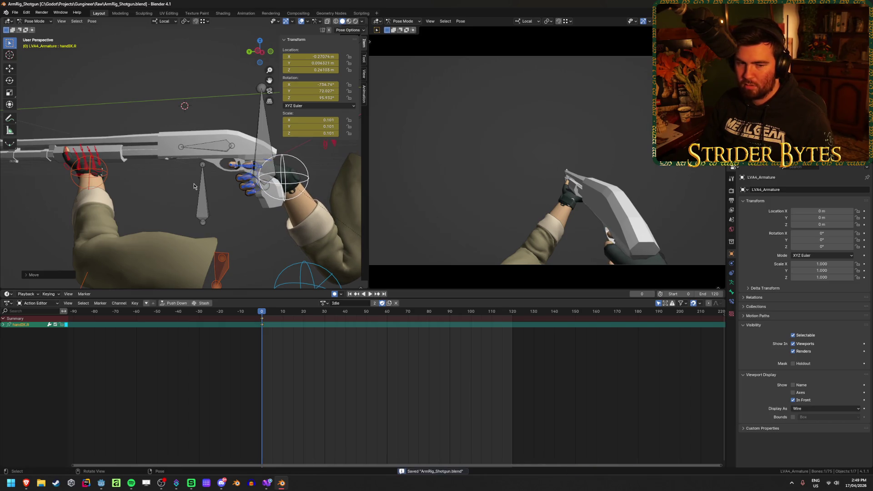
mouse_move(193, 183)
left_mouse_down()
mouse_move(131, 187)
mouse_move(361, 187)
left_mouse_up()
scroll(256, 211, "up", 5)
mouse_move(256, 210)
left_mouse_down()
mouse_move(288, 185)
mouse_move(296, 159)
mouse_move(198, 183)
left_mouse_up()
scroll(200, 184, "down", 8)
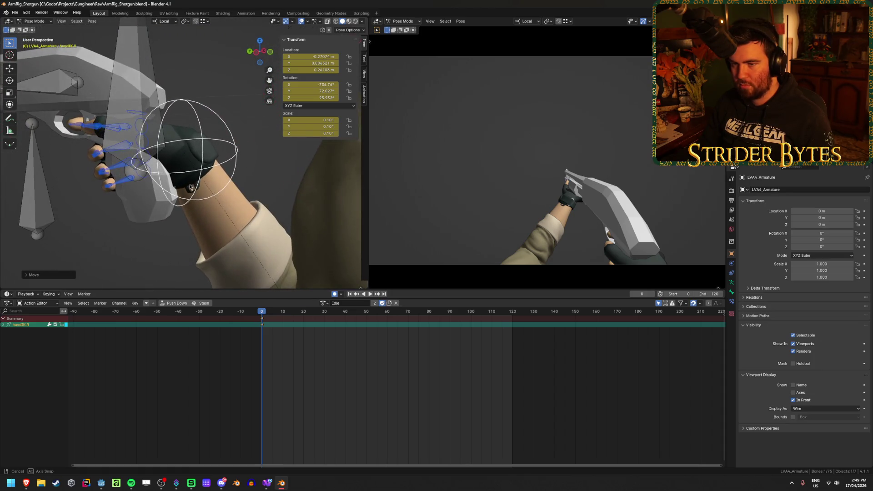
scroll(208, 189, "up", 2)
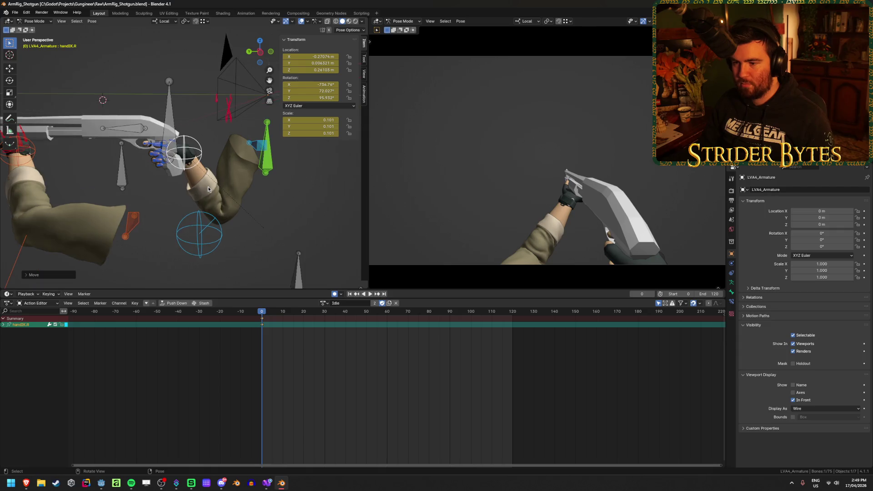
key("Tab")
key("Tab")
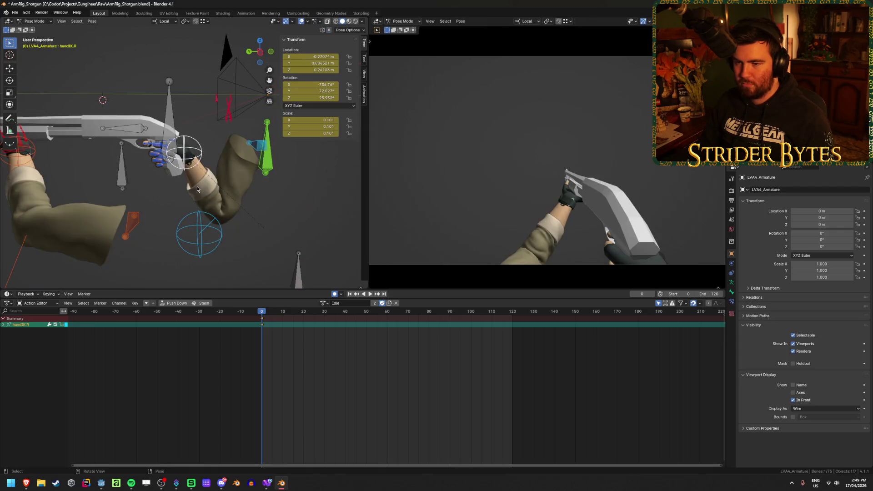
key("F3")
Step: Export the animations as glTF 2.0 to Anim_Pump.glb
left_click(409, 155)
left_click(563, 182)
left_click(572, 183)
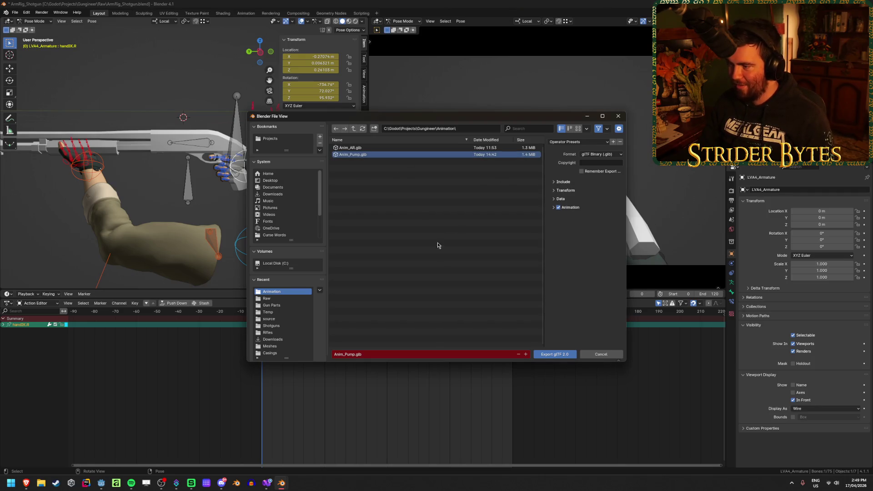
left_click(555, 354)
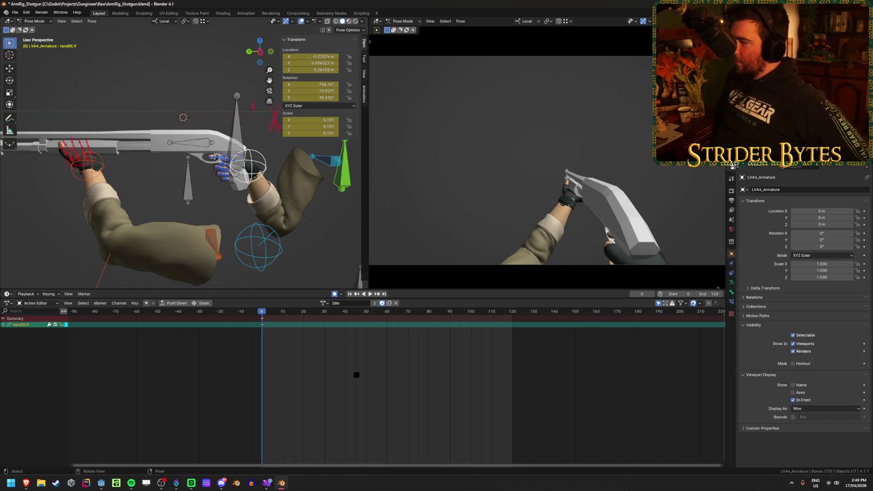
Step: Return the armature to Object Mode and save ArmRig_Shotgun.blend
key("ctrl+Tab")
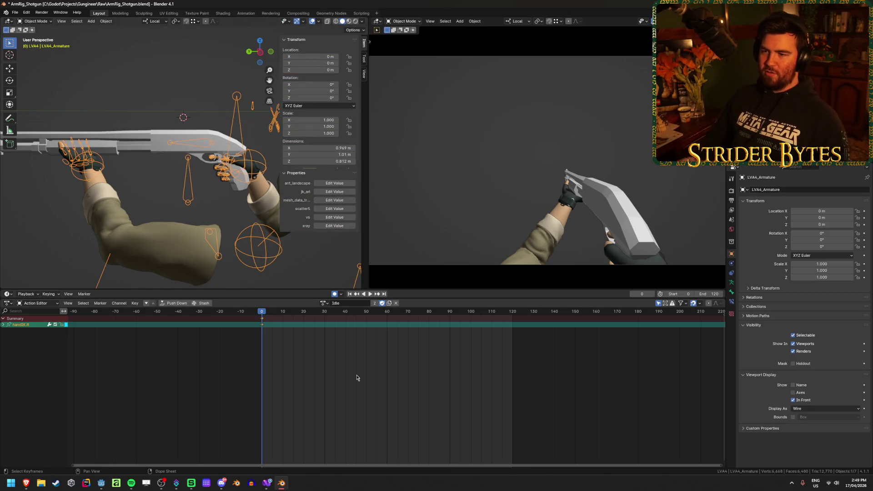
key("ctrl+s")
left_click(154, 68)
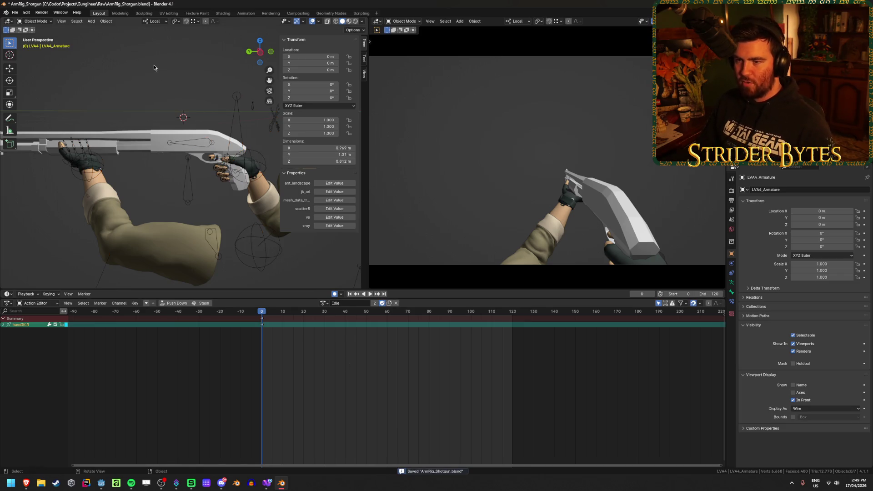
Step: Let Godot reimport ArmRig_Shotgun.blend, check the gripped shotgun, then bring Blender forward
left_click(101, 483)
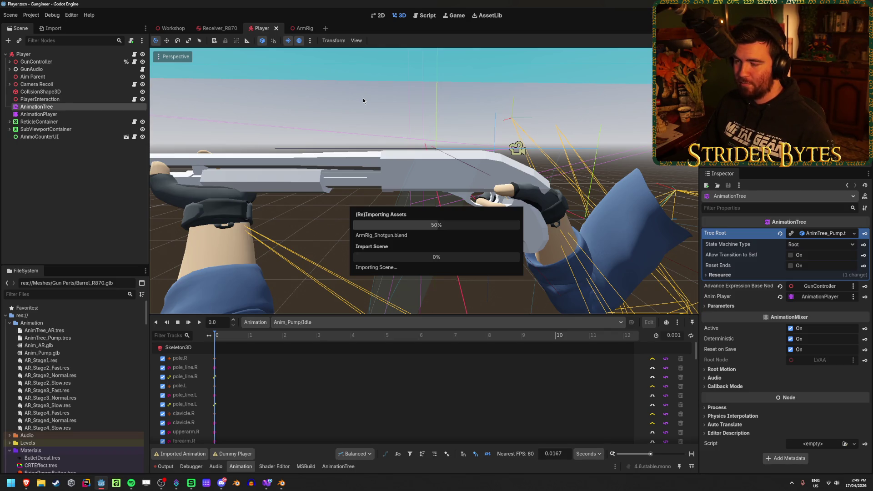
left_click_drag(363, 97, 336, 109)
scroll(423, 181, "up", 3)
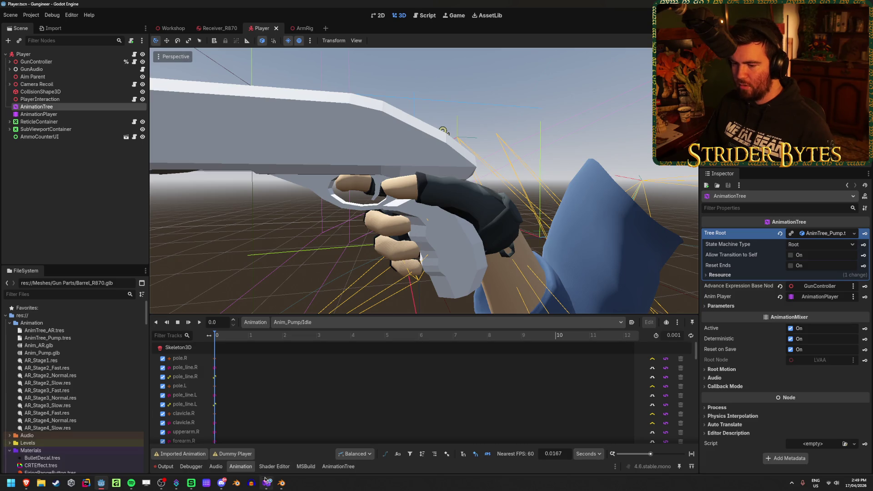
left_click(277, 484)
scroll(221, 175, "up", 5)
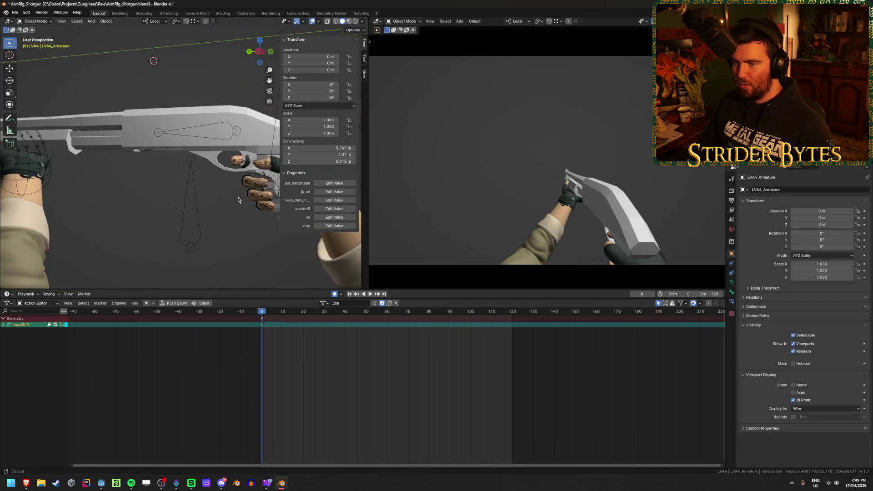
Step: Zoom in on the right hand's trigger finger in Blender, zoom back out, and return to Godot
scroll(189, 210, "up", 4)
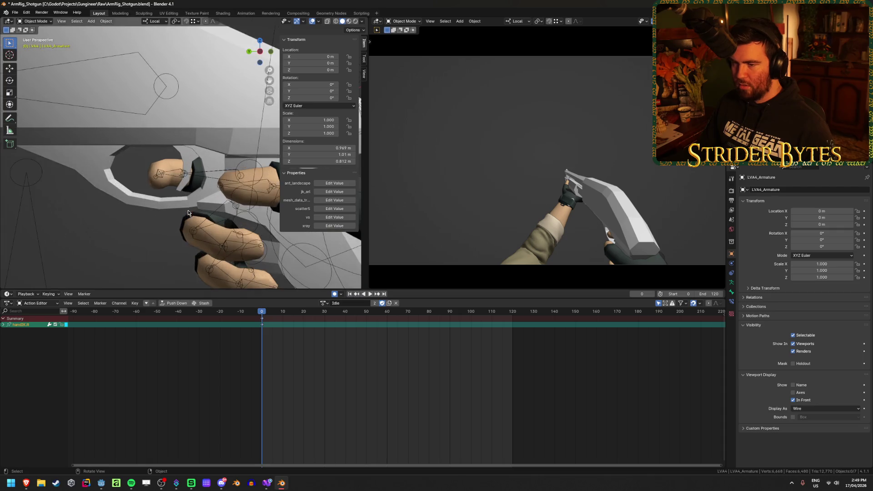
scroll(188, 211, "up", 5)
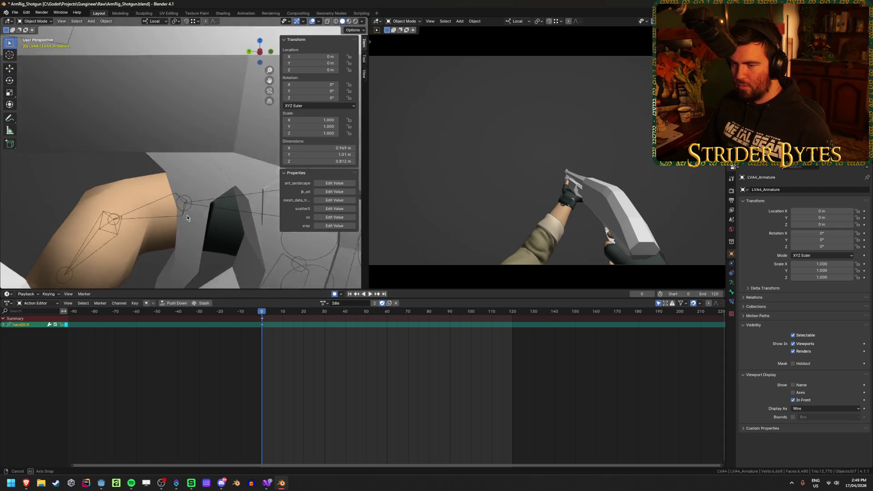
scroll(198, 242, "down", 3)
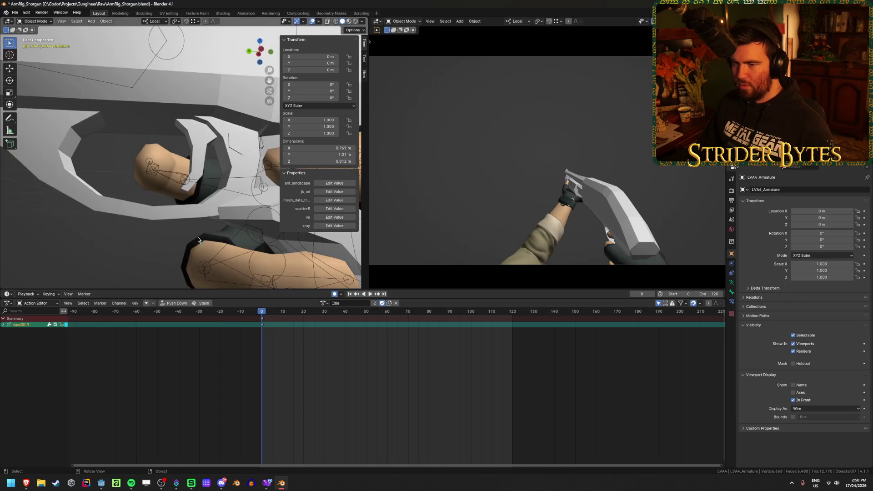
left_click(101, 483)
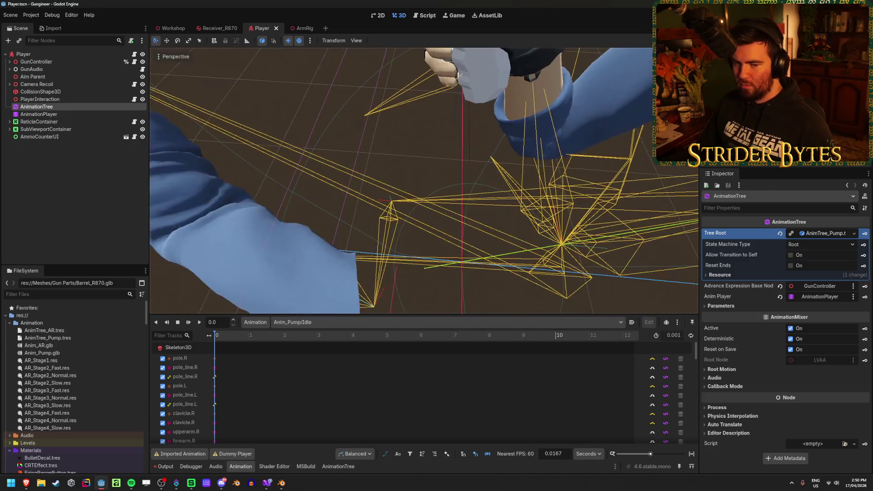
Step: Fly the Player view close to the gun and hand, briefly checking the Blender rig file
scroll(423, 180, "down", 2)
key("s")
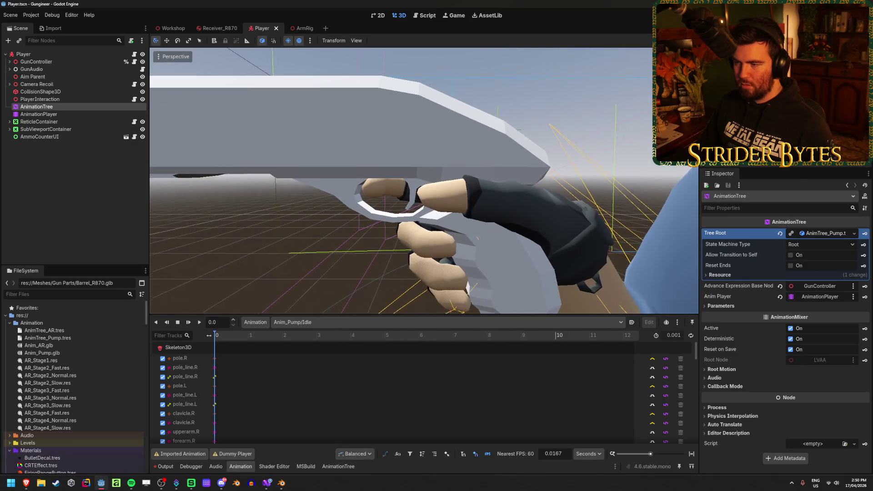
key("q")
key("e")
key("d")
left_click(282, 485)
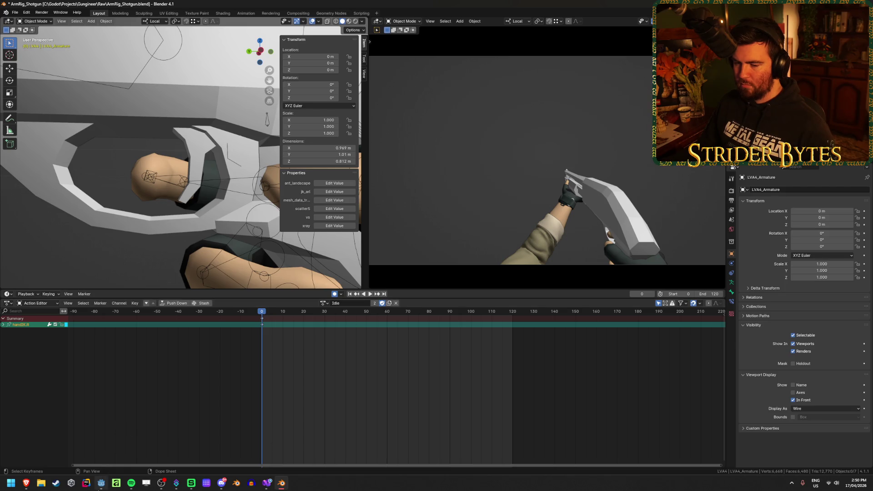
left_click(100, 485)
Step: Inspect the ArmRig scene's GunBone and MagazineBone attachments, then return to Player
scroll(465, 256, "down", 5)
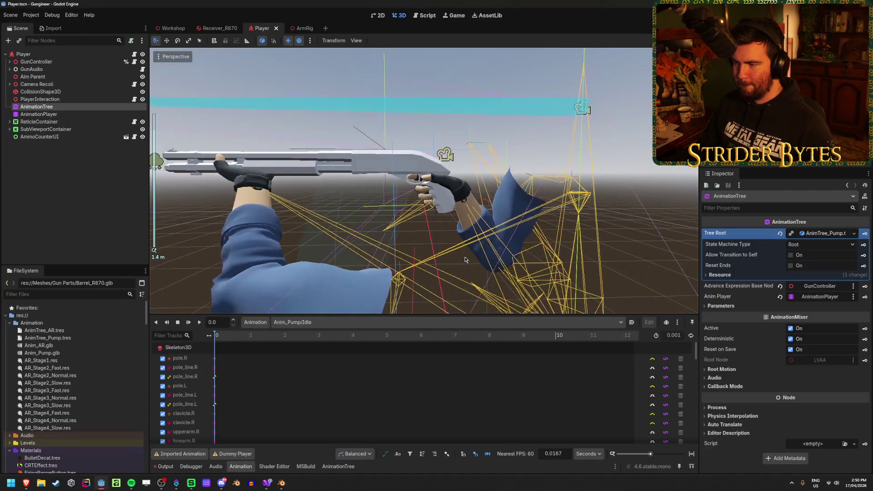
scroll(464, 257, "up", 5)
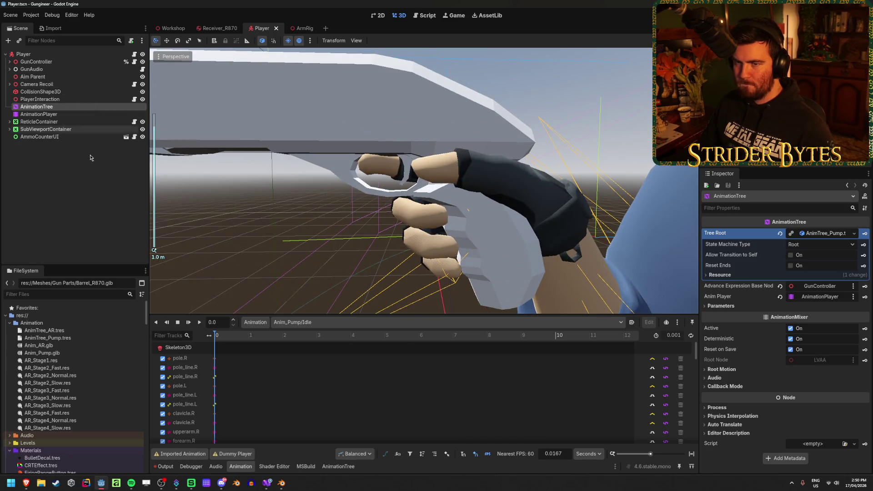
left_click(303, 28)
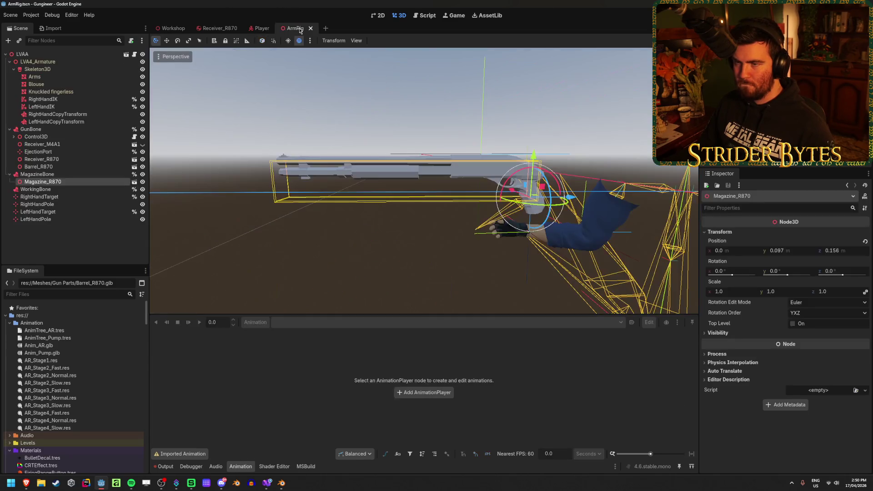
left_click(37, 129)
left_click(52, 176)
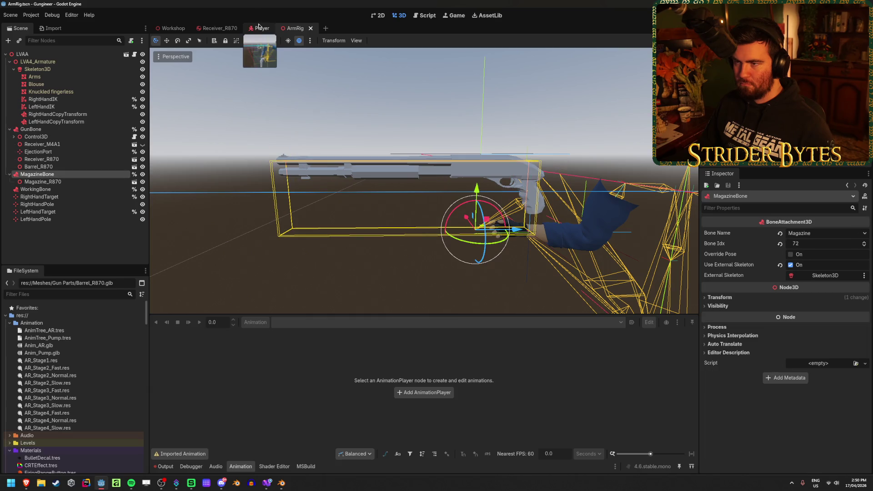
left_click(257, 28)
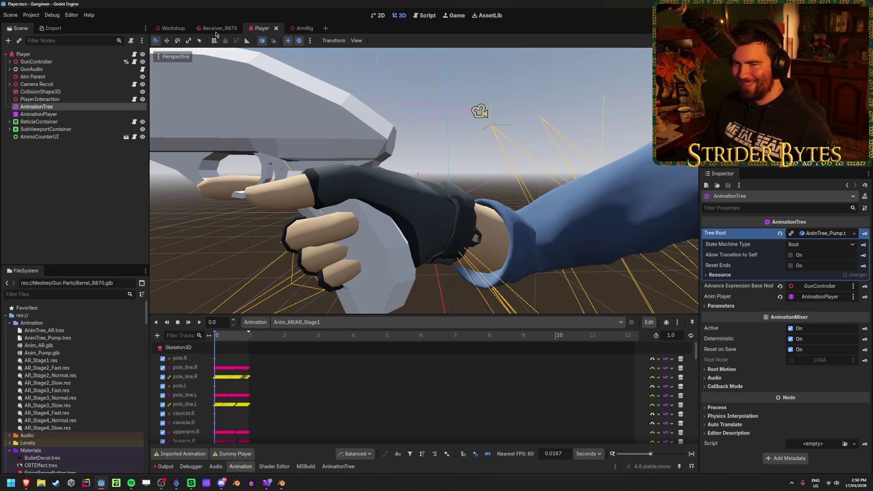
Step: Set the AnimationPlayer preview to Anim_Pump/Idle and reselect GunBone in the ArmRig scene
left_click(82, 196)
left_click(70, 114)
left_click(359, 322)
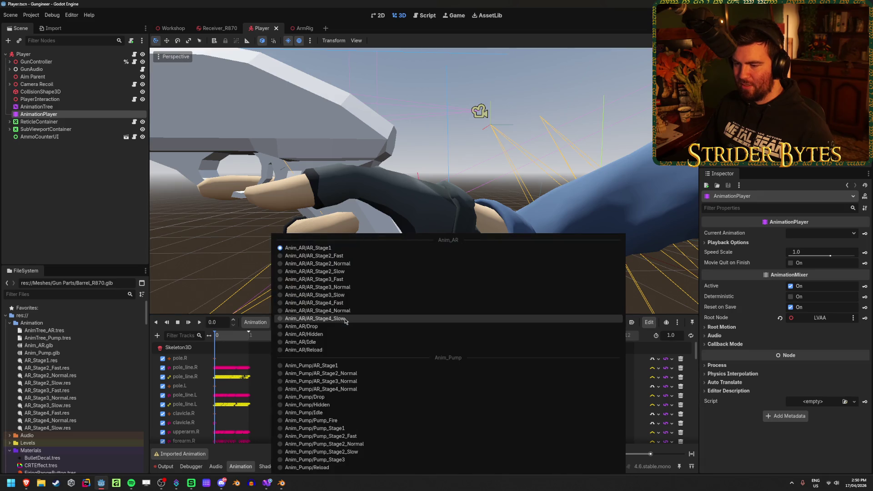
left_click(319, 414)
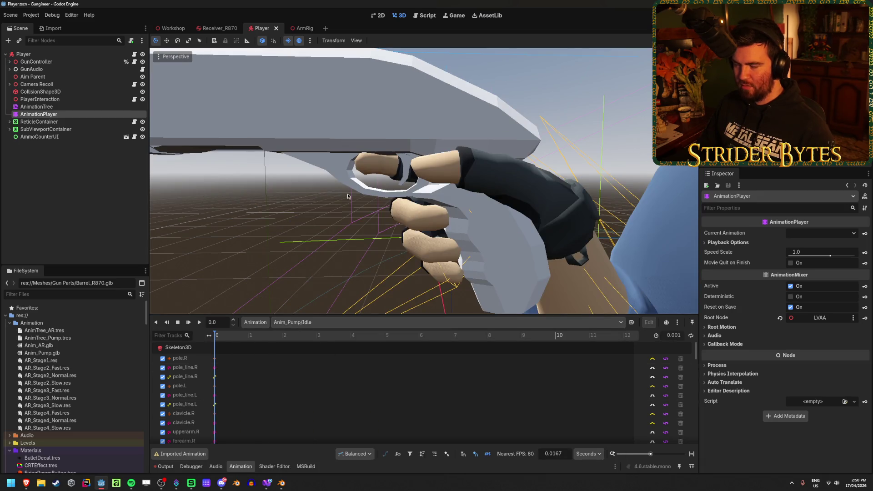
scroll(267, 240, "down", 5)
scroll(266, 240, "up", 2)
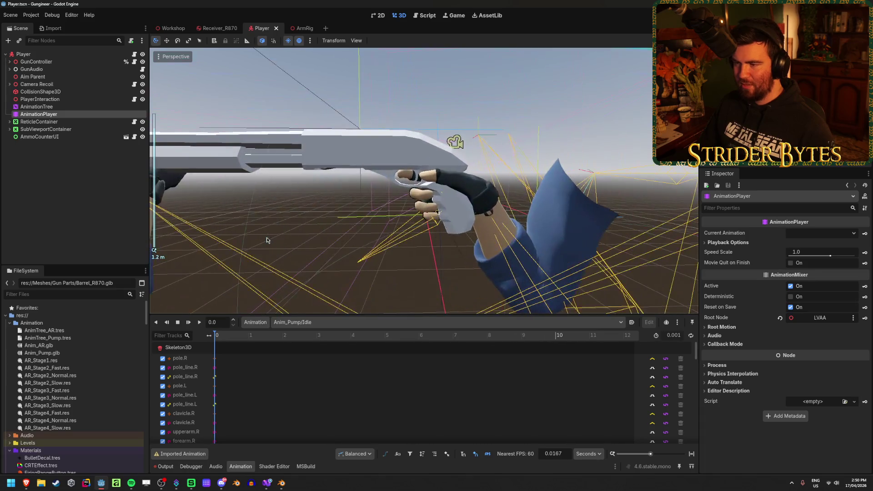
left_click(301, 28)
left_click(61, 132)
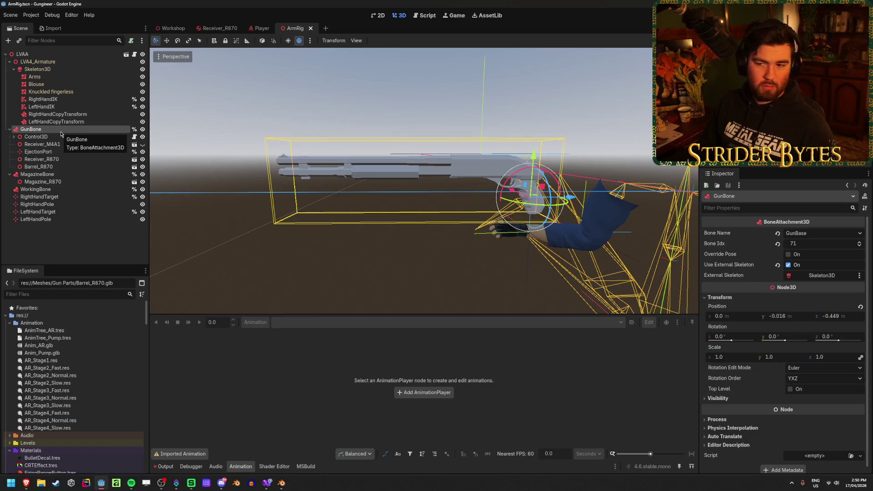
Step: Check ArmRig's Control3D, GunBone, MagazineBone and Receiver_R870 nodes and the receiver's transform
left_click(51, 137)
left_click(55, 130)
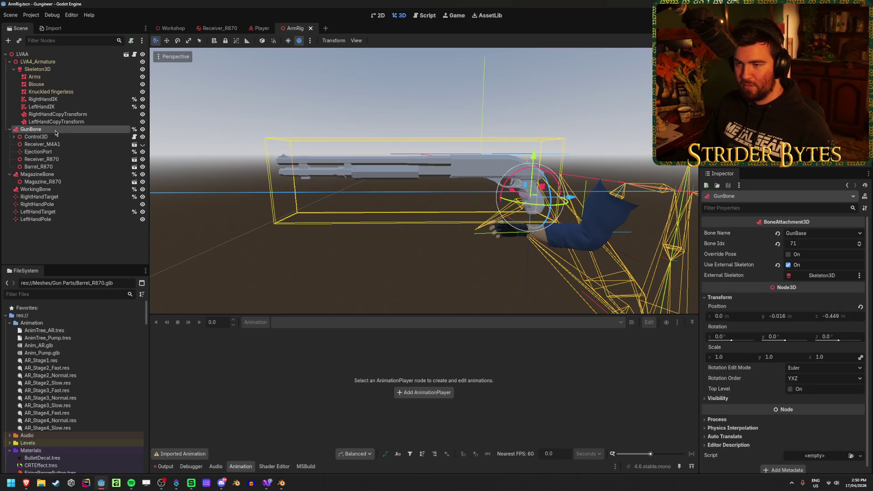
left_click(37, 175)
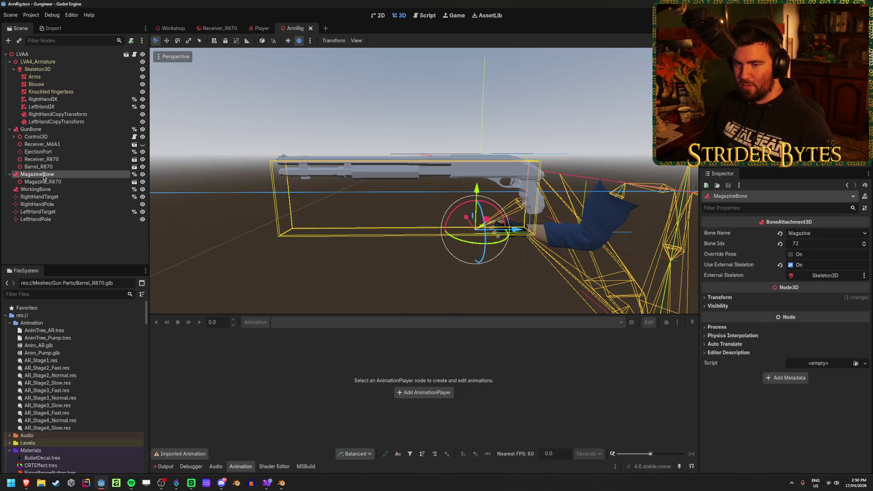
left_click(47, 160)
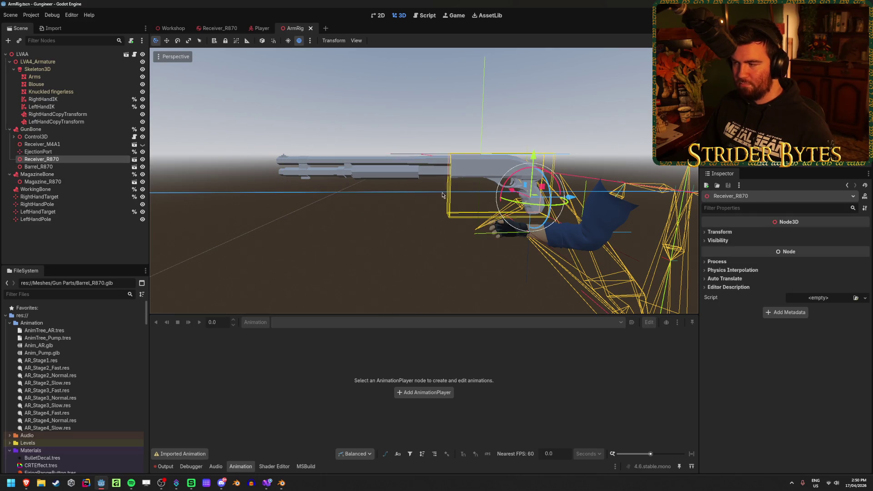
left_click(723, 233)
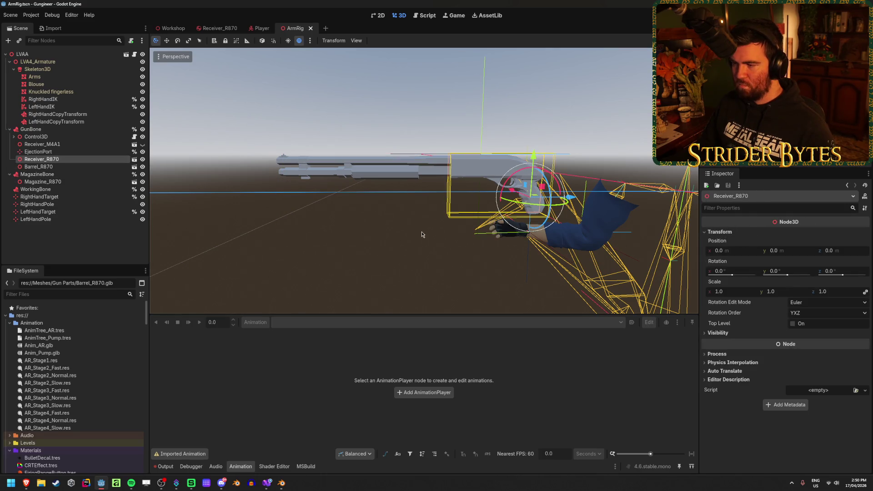
Step: Clear the Player AnimationTree's Tree Root in the Inspector
left_click(260, 29)
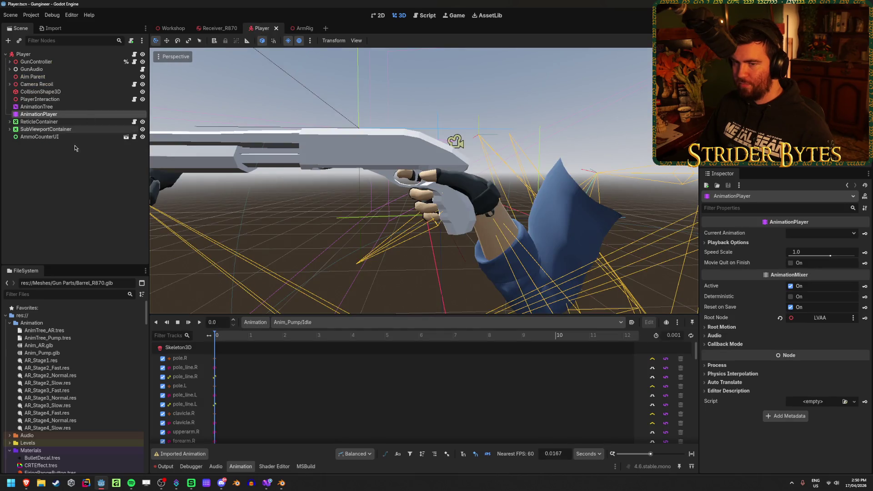
scroll(297, 197, "down", 3)
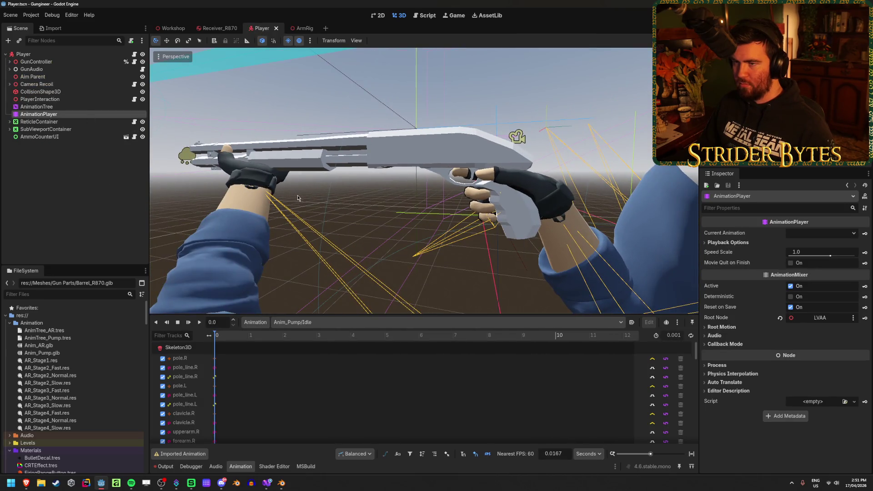
left_click(70, 108)
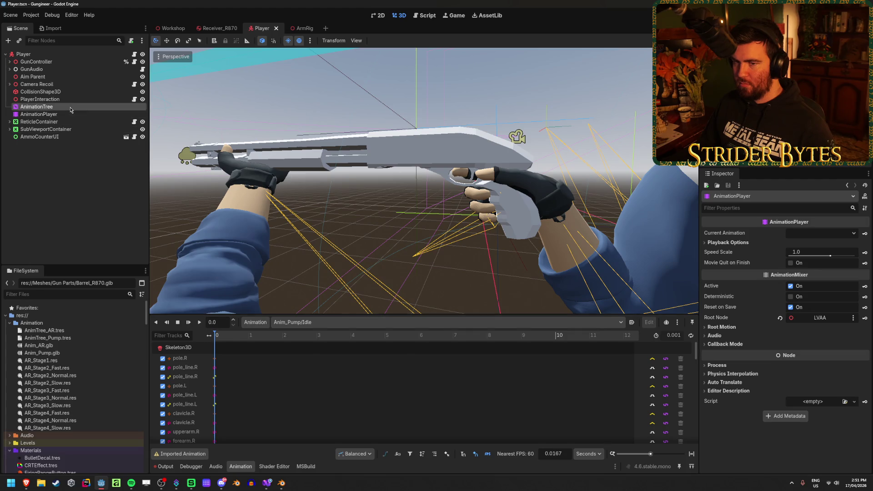
left_click(780, 234)
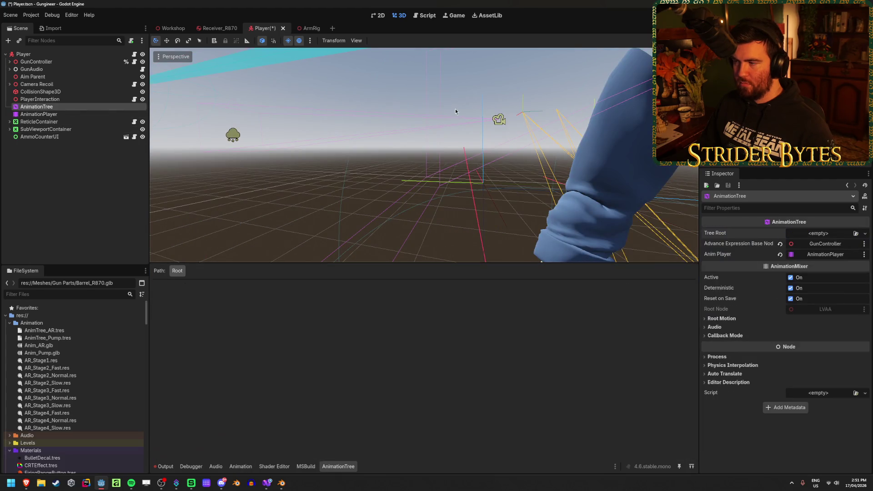
Step: Test-run the game, then hide Receiver_R870, Barrel_R870 and Magazine_R870 and save ArmRig
key("F5")
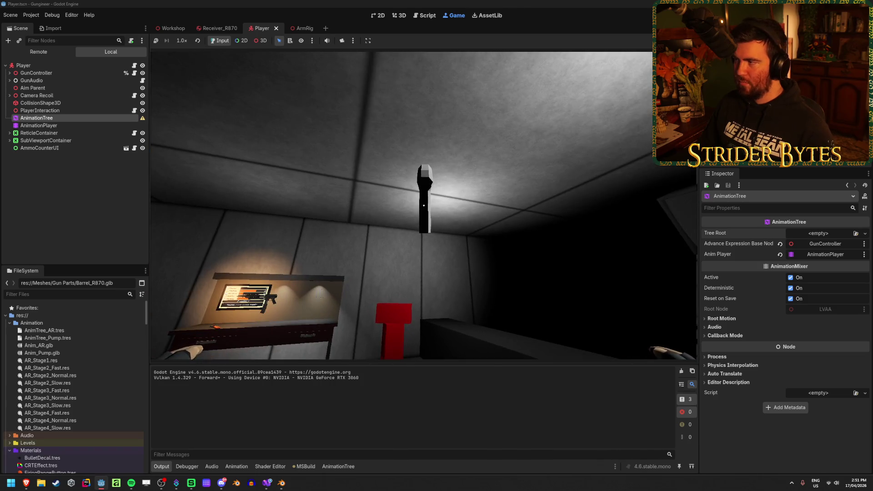
key("F8")
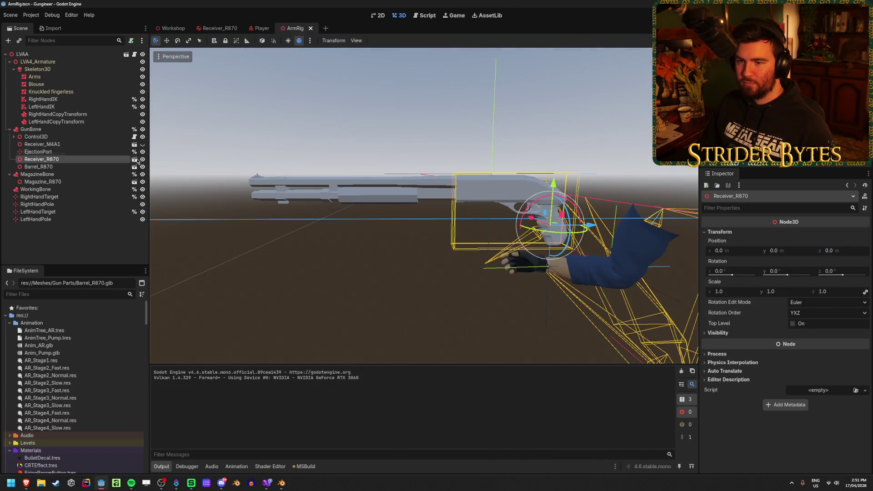
left_click(142, 159)
left_click(142, 166)
left_click(142, 181)
key("ctrl+s")
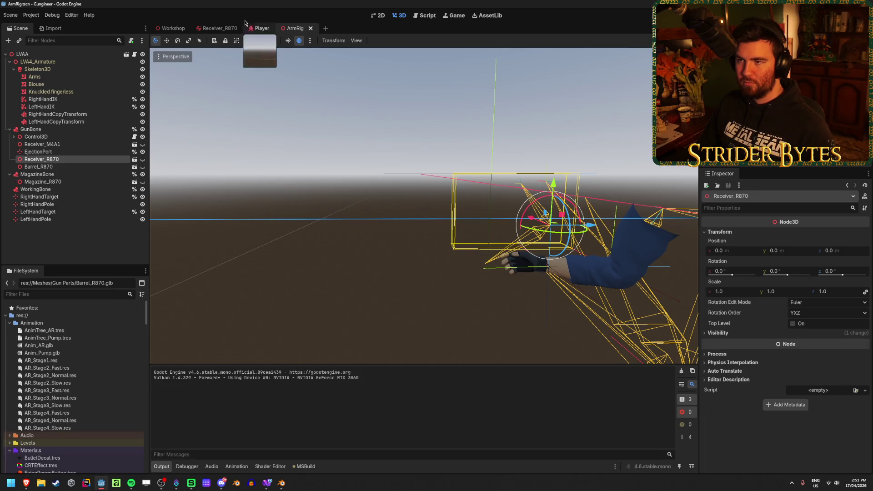
Step: Return to the Player scene and open the AnimationTree's Tree Root choices
left_click(262, 30)
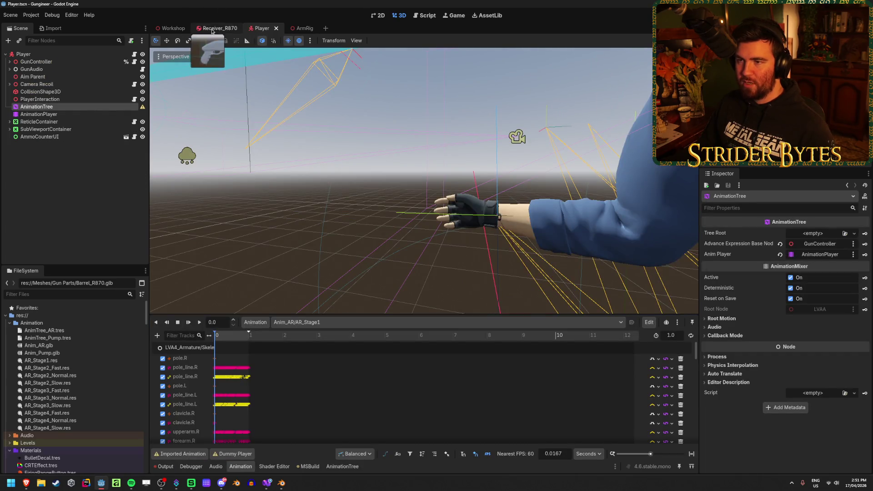
left_click(173, 29)
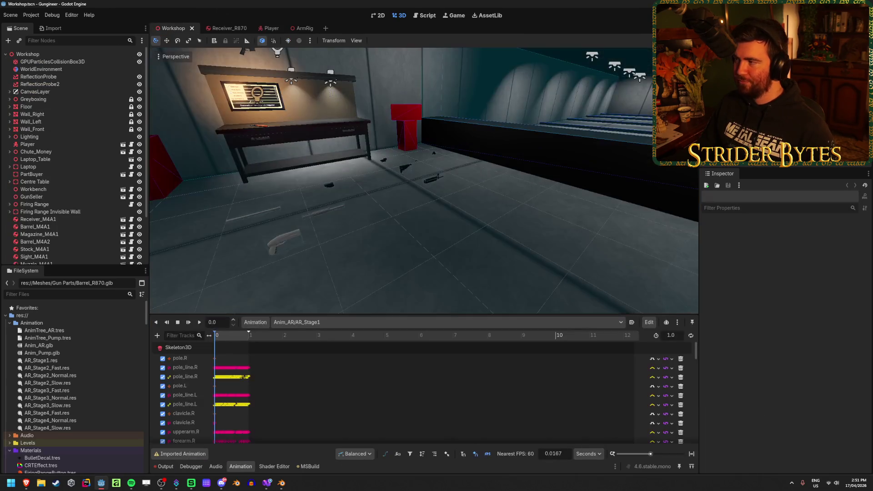
left_click(264, 30)
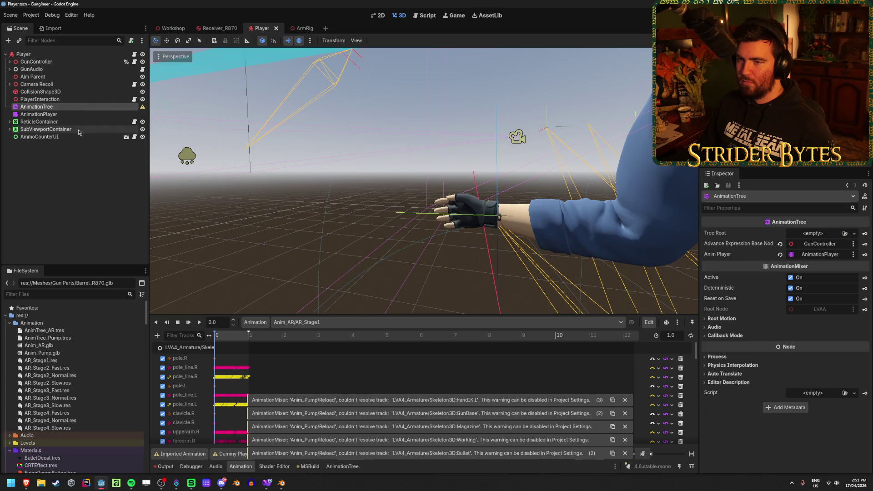
left_click(852, 233)
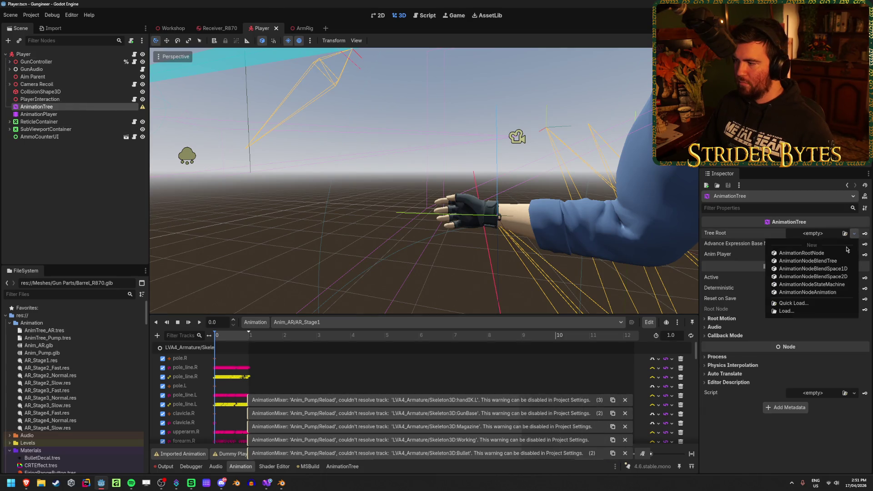
Step: Make the AnimationTree's Tree Root a new AnimationNodeAnimation
left_click(820, 251)
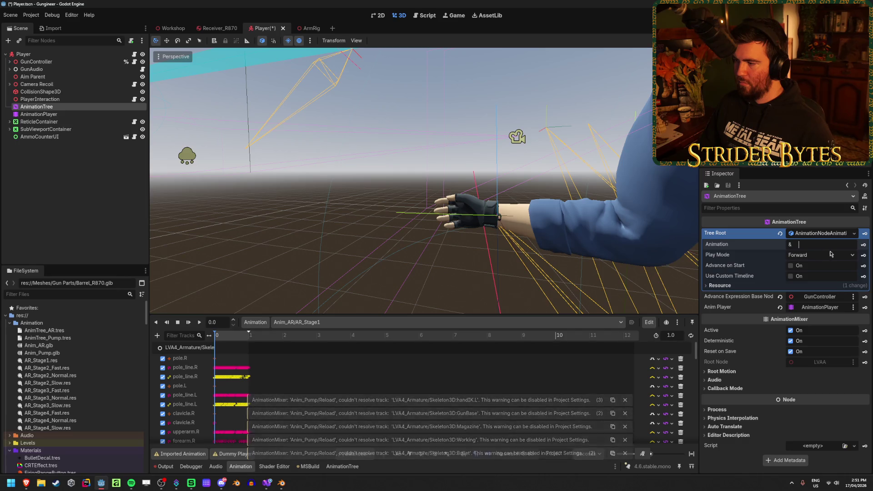
left_click(840, 233)
left_click(832, 234)
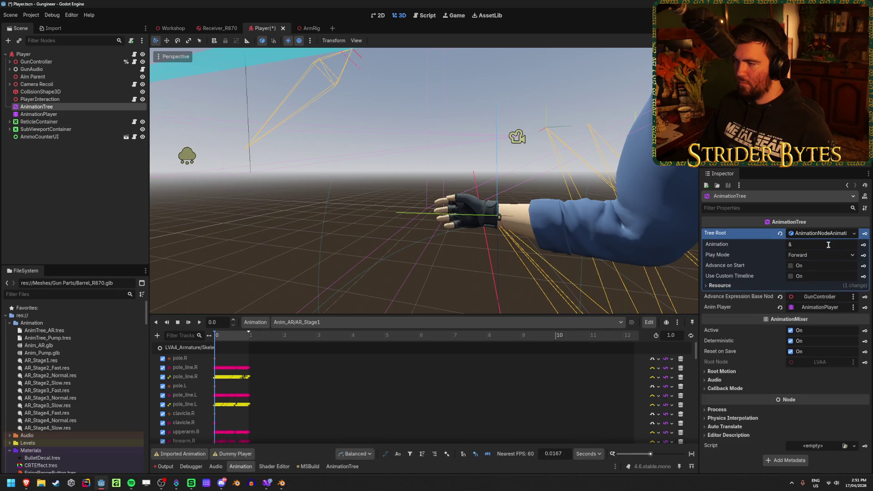
left_click(839, 244)
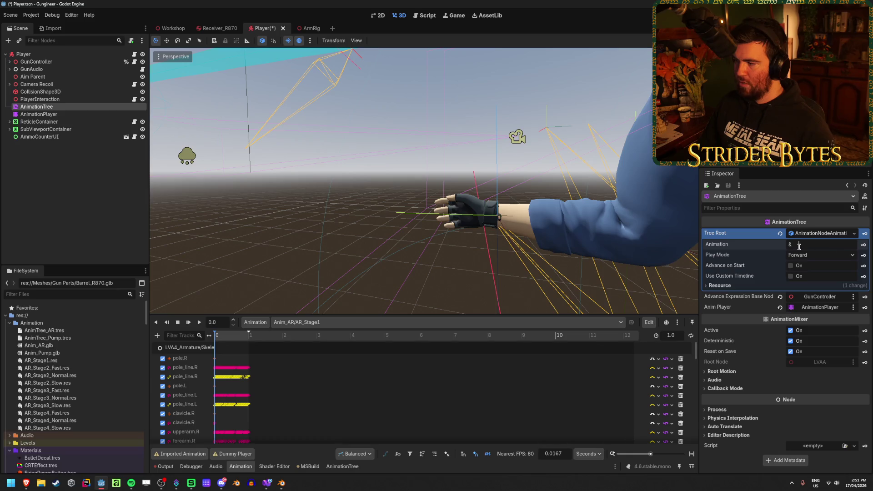
left_click(45, 114)
left_click(53, 109)
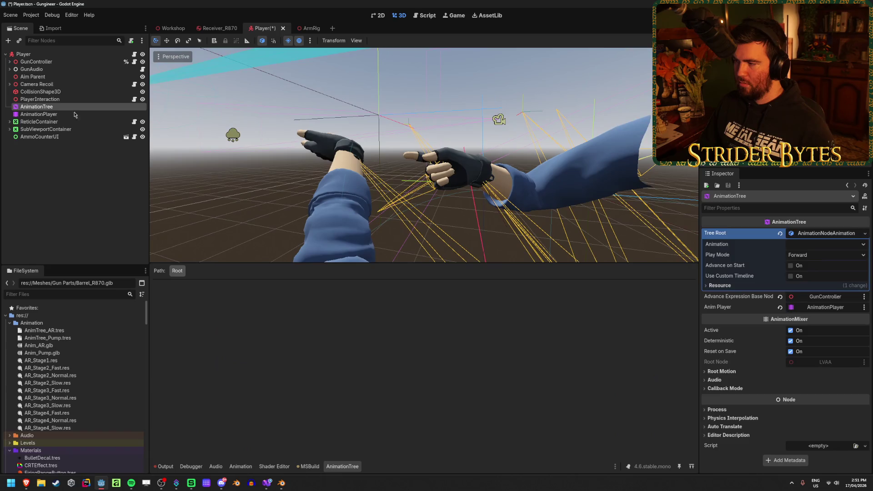
Step: Set the root animation to Anim_AR/Hidden, after trying Anim_Pump/Idle, and save the Player scene
left_click(824, 250)
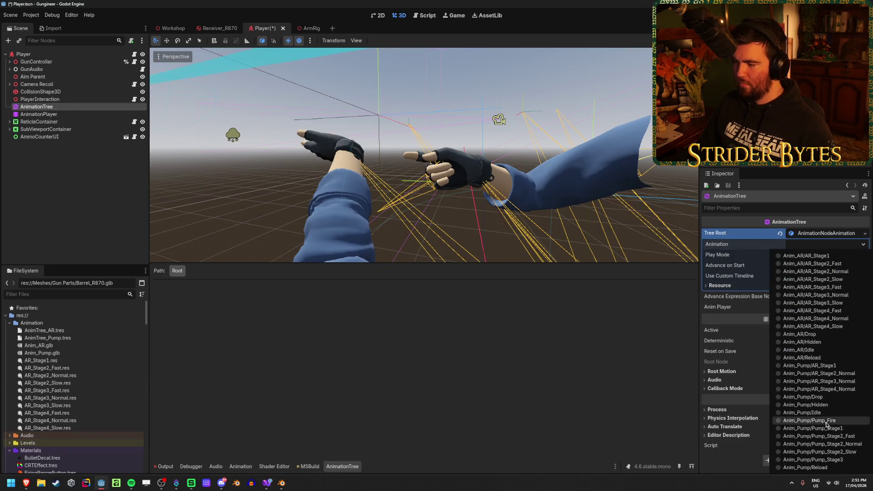
left_click(828, 416)
key("ctrl+s")
left_click(826, 245)
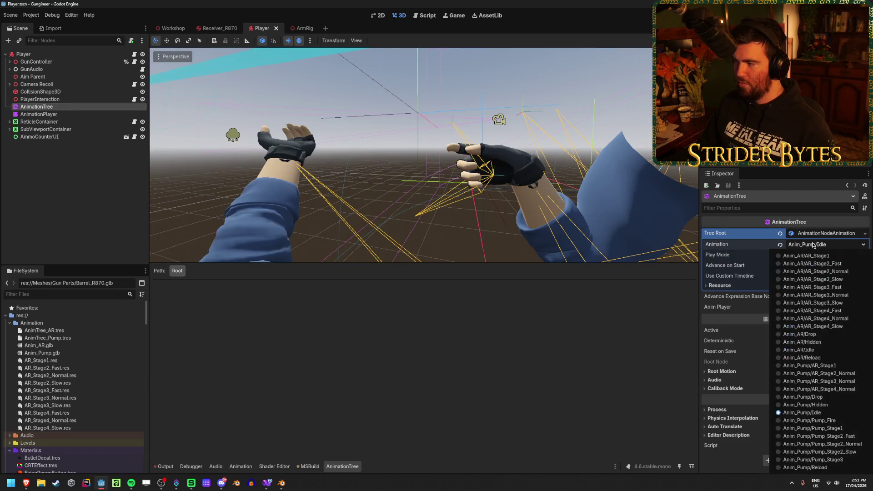
left_click(835, 345)
key("ctrl+s")
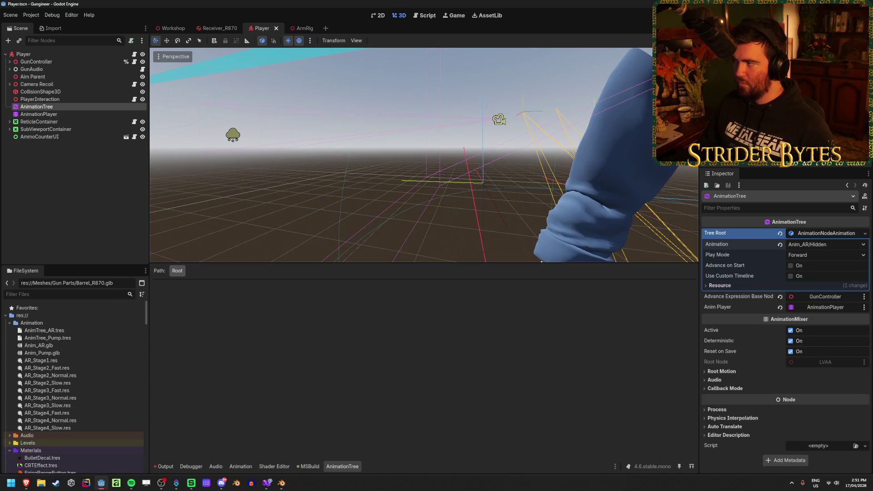
Step: Run the game, walk over to the lit workbench and pick up the shotgun
key("F5")
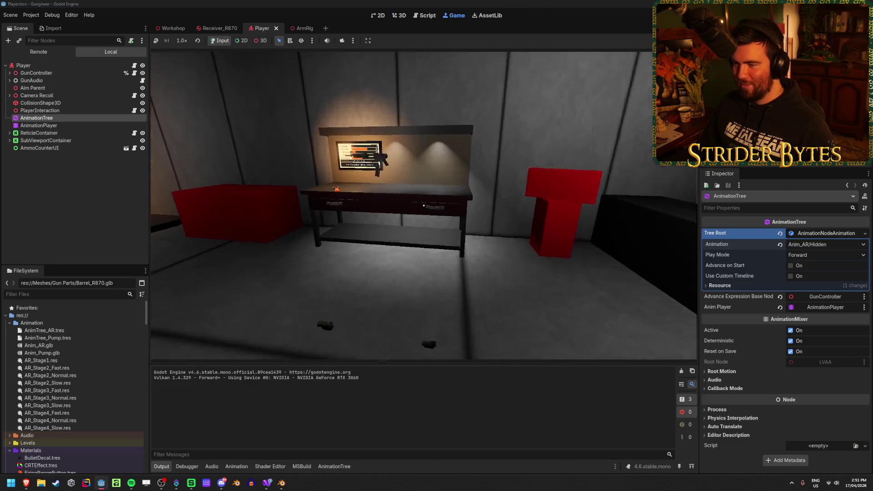
key("w")
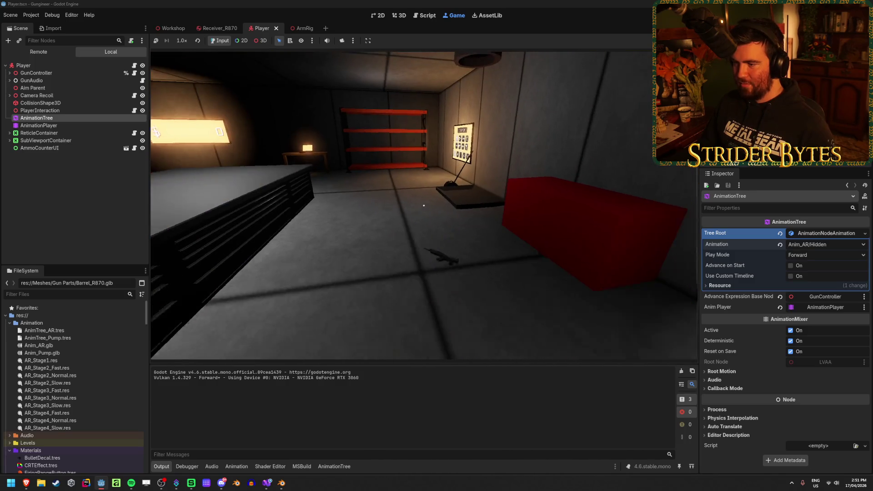
key("w")
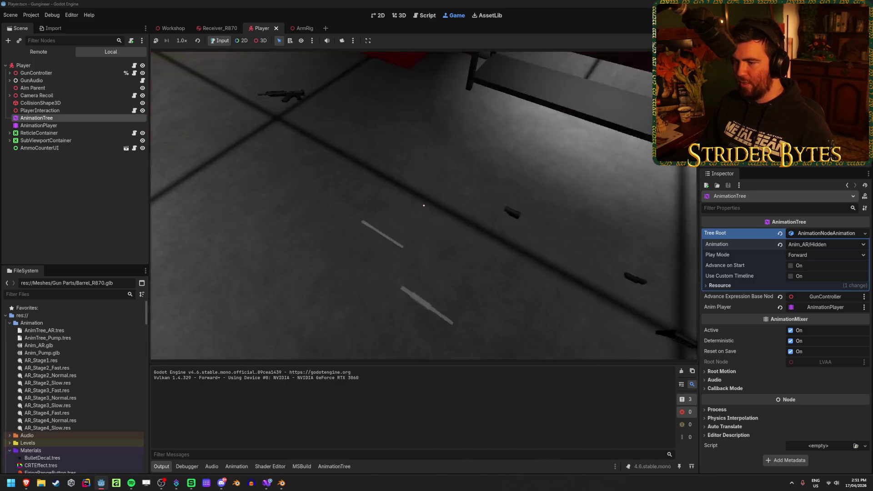
key("w")
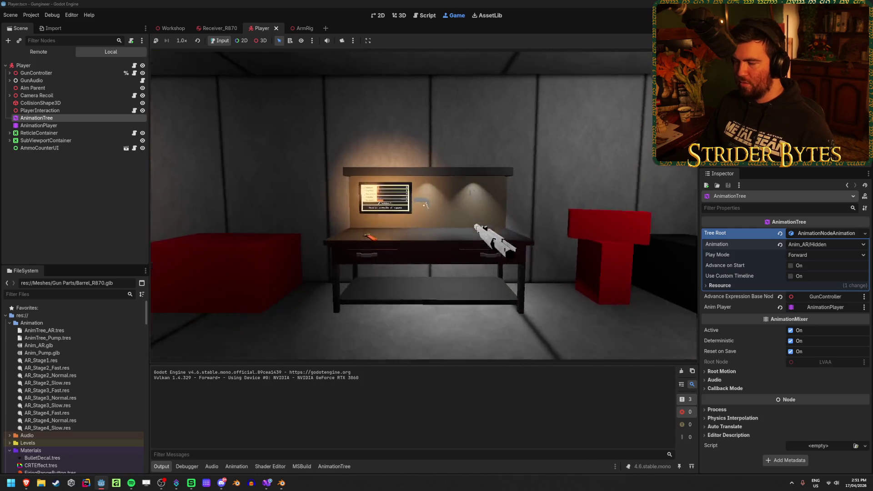
key("e")
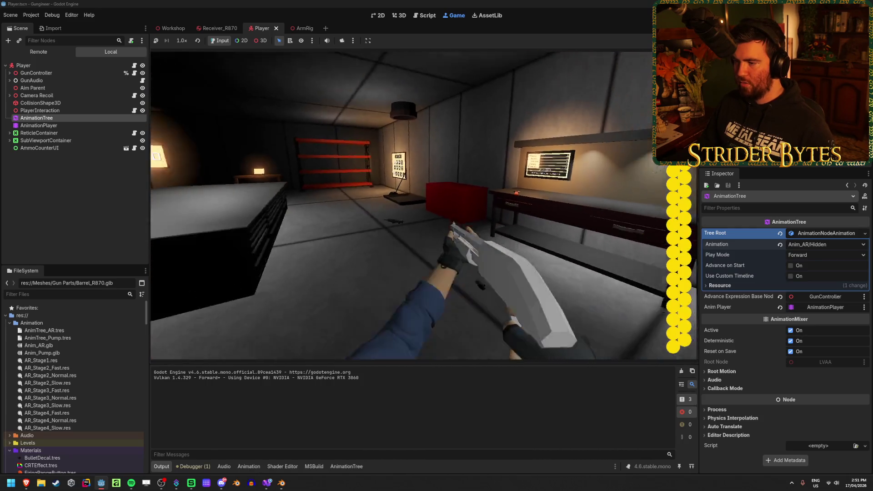
Step: Step back, fire the shotgun and aim down its sights, then stop the game
key("s")
mouse_move(423, 206)
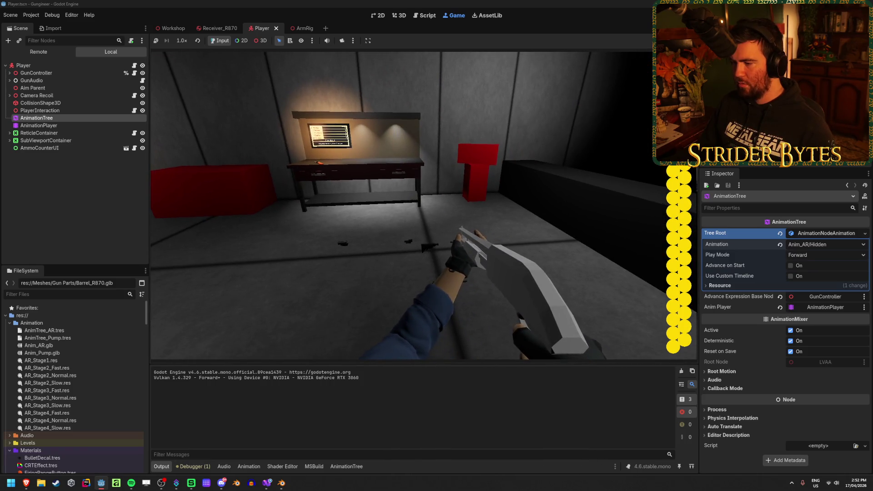
left_click(423, 205)
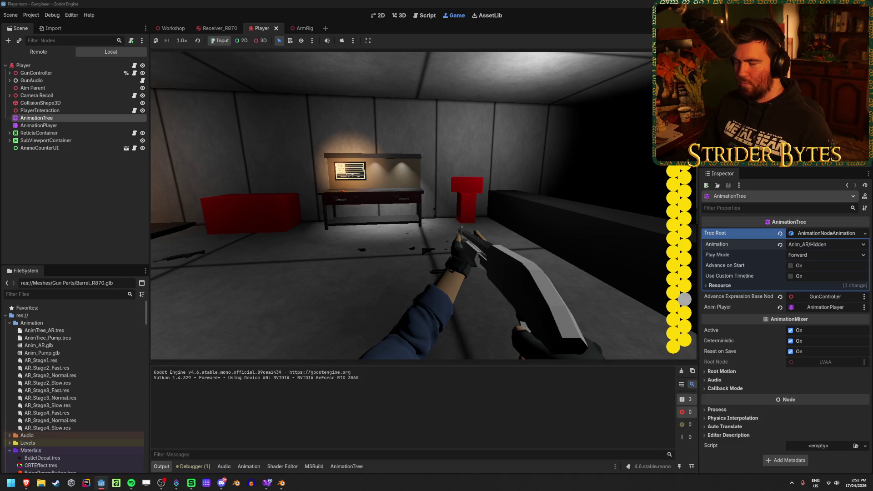
right_click(423, 205)
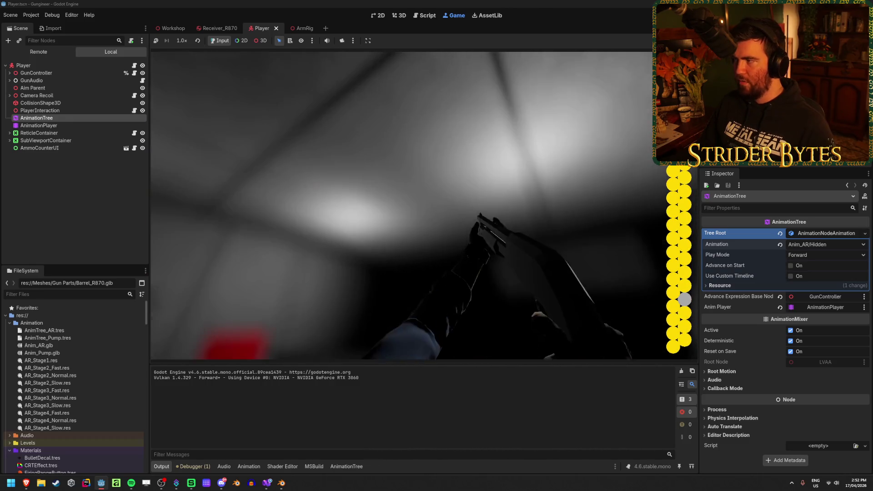
key("F8")
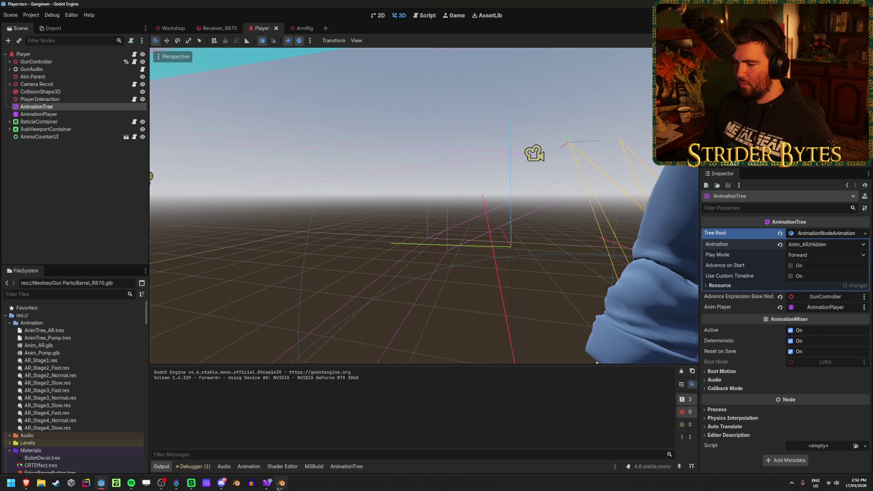
Step: Select the AnimationTree and preview the Anim_Pump/Pump_Stage1 animation
left_click(69, 145)
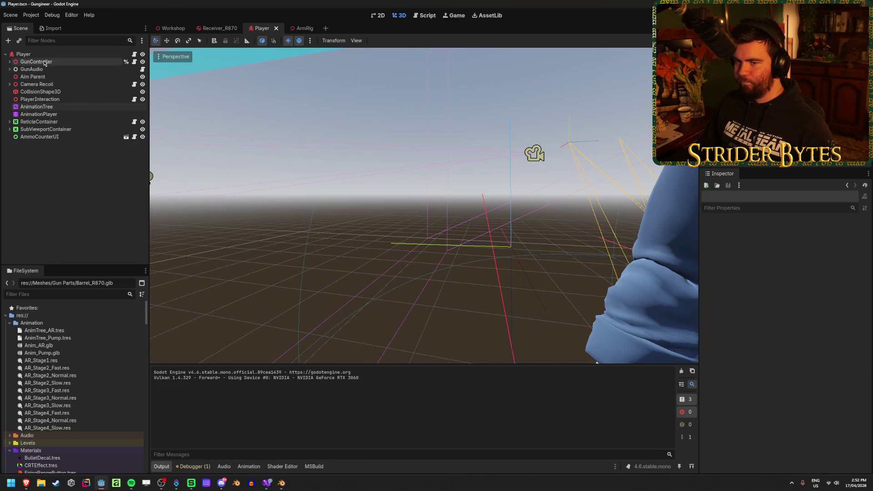
left_click(40, 107)
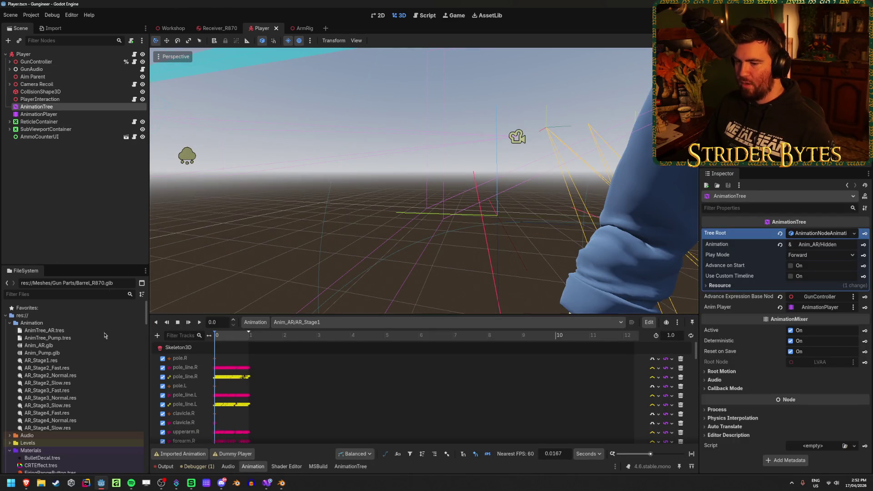
left_click(291, 322)
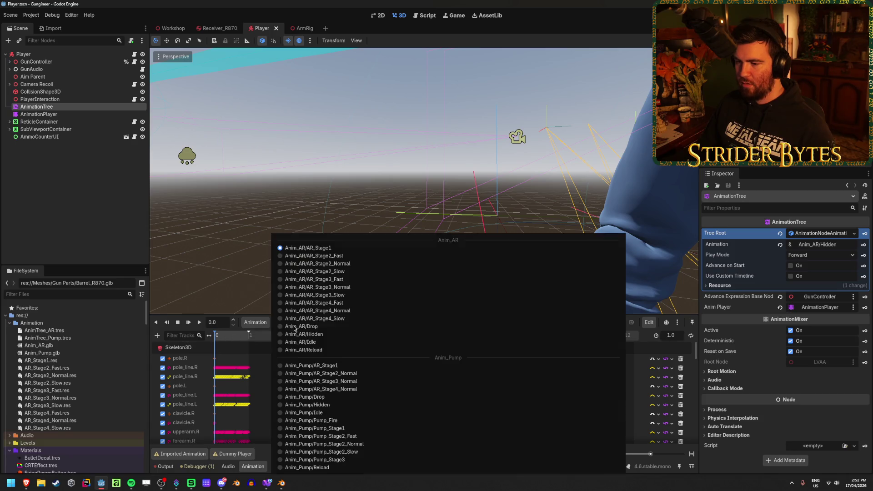
left_click(360, 430)
mouse_move(218, 338)
left_mouse_down()
mouse_move(232, 338)
mouse_move(220, 339)
left_mouse_up()
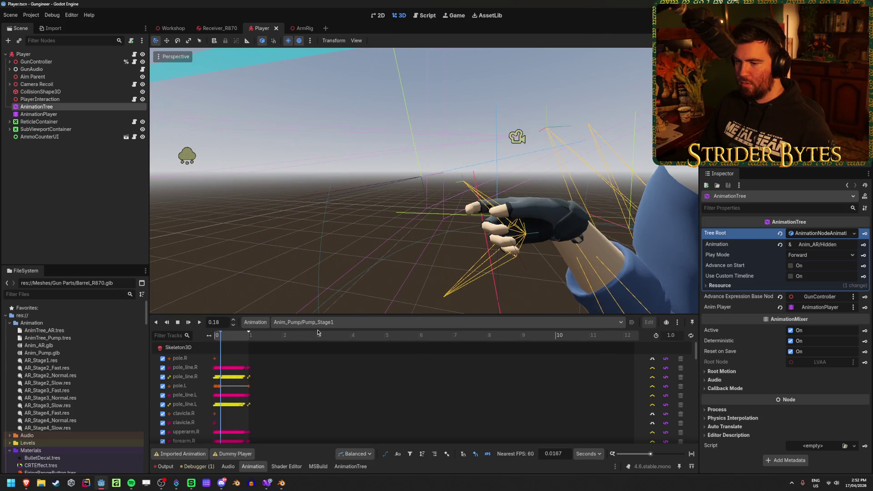
Step: Clear the AnimationTree's Tree Root and quick-load AnimTree_Pump.tres into it
left_click(38, 114)
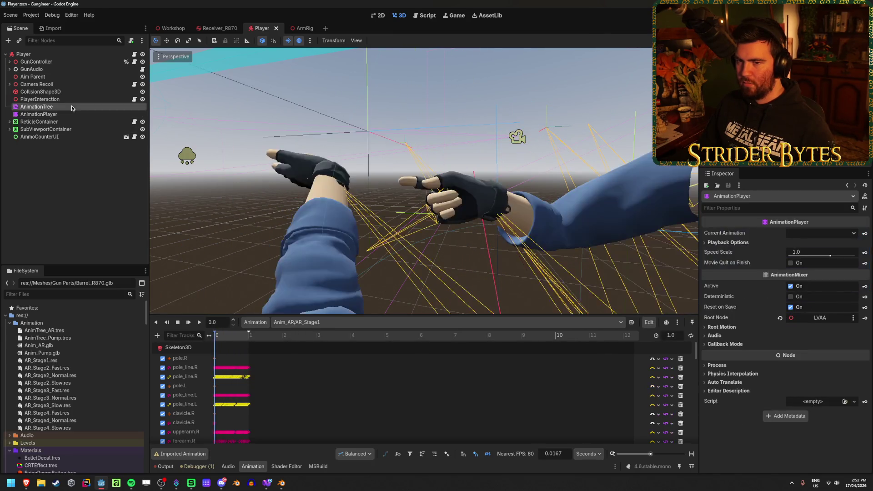
left_click(37, 107)
left_click(780, 232)
left_click(827, 233)
left_click(819, 254)
left_click(410, 163)
scroll(300, 350, "up", 2)
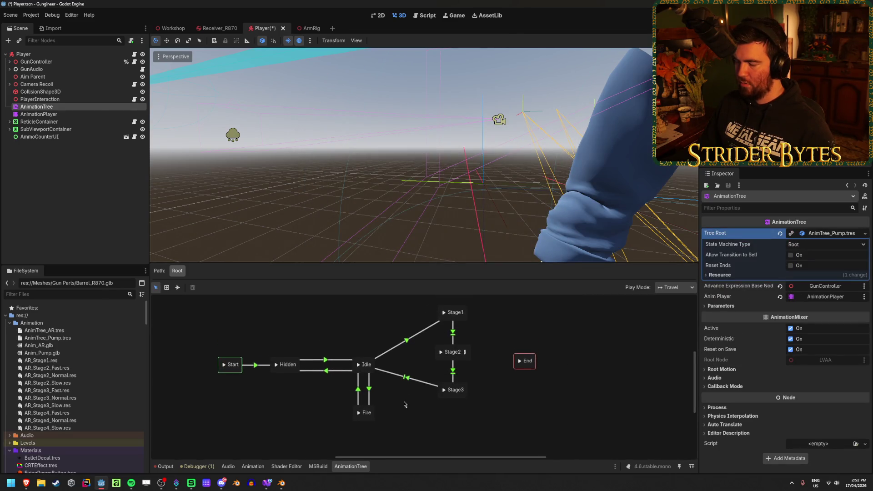
Step: Save the Player scene and inspect the Hidden state and Hidden↔Idle transitions' advance settings
left_click(292, 370)
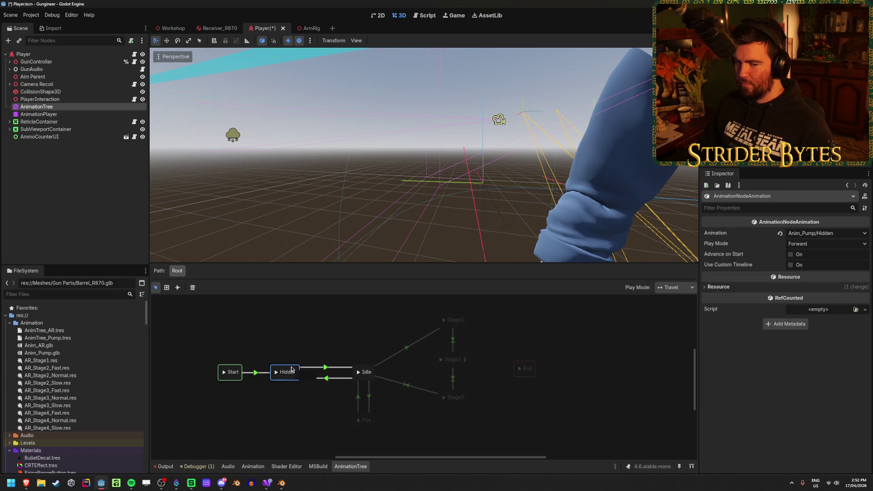
left_click(299, 339)
key("ctrl+s")
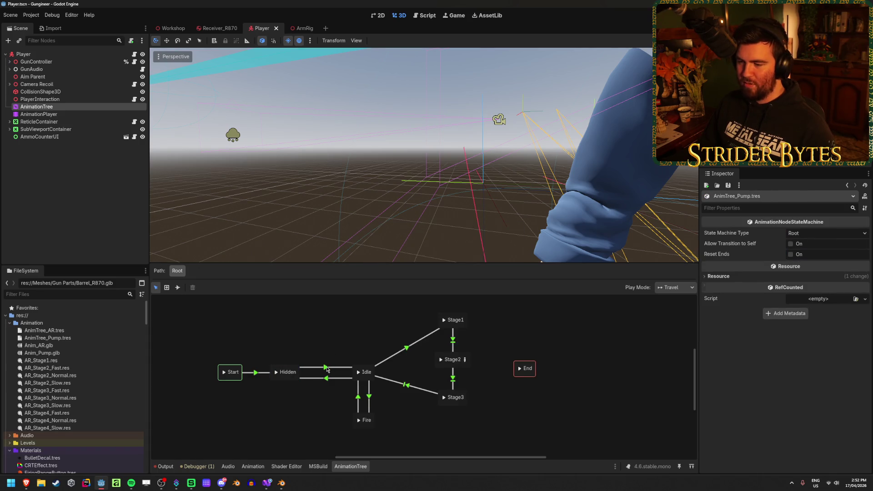
left_click(326, 367)
left_click(718, 293)
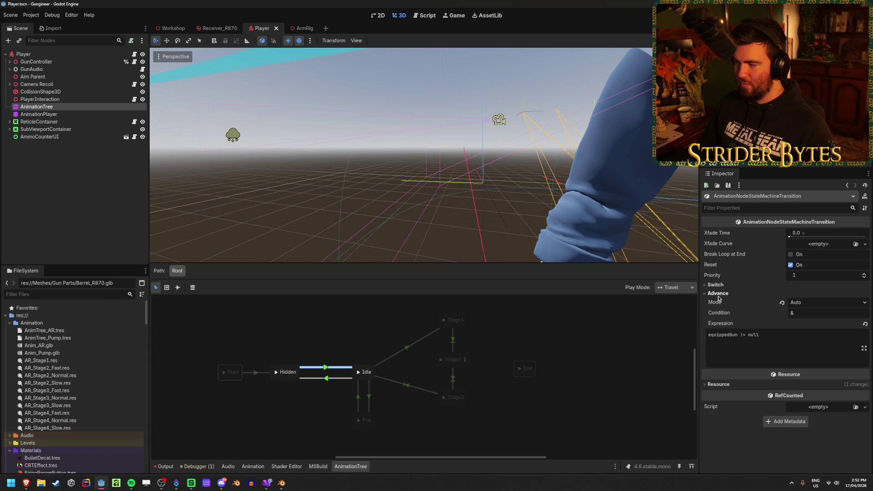
left_click(322, 378)
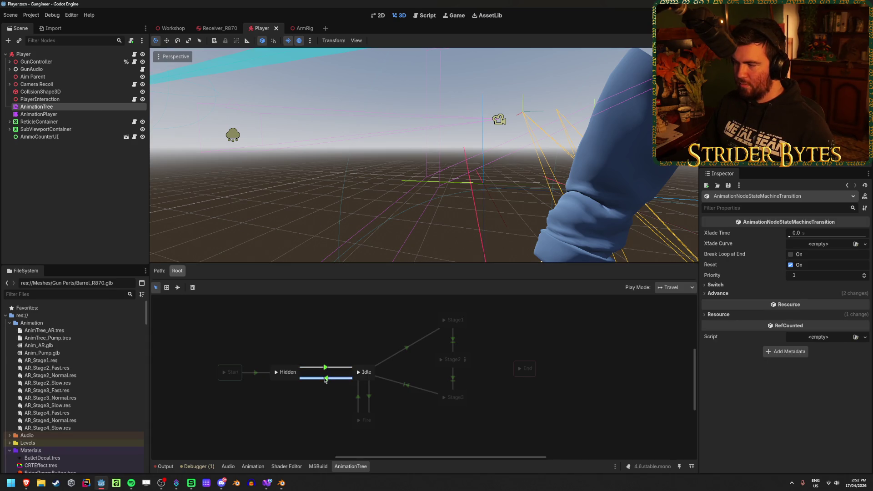
left_click(729, 294)
Step: Start state machine playback from the Idle state, then bring up the Blender rig file
left_click(233, 394)
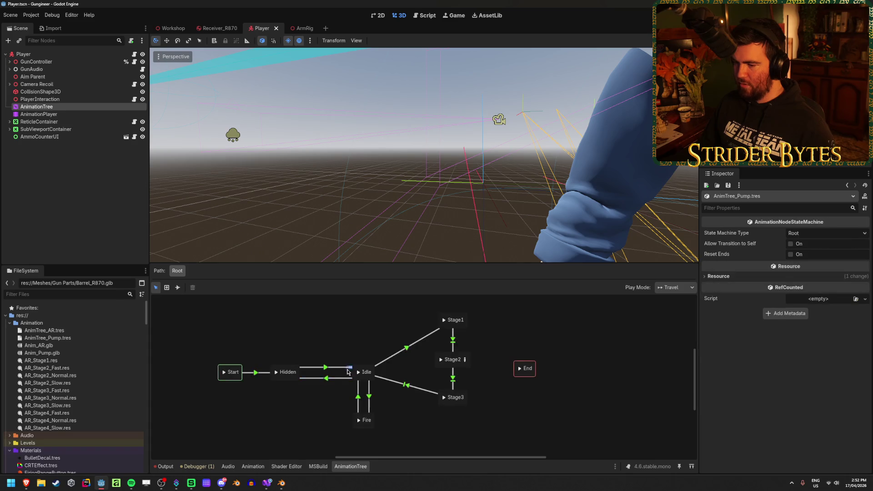
left_click(368, 370)
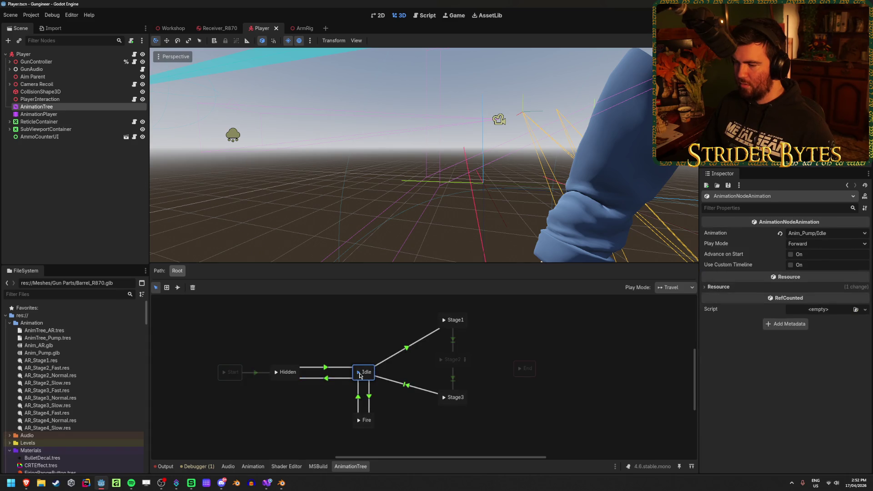
left_click(358, 373)
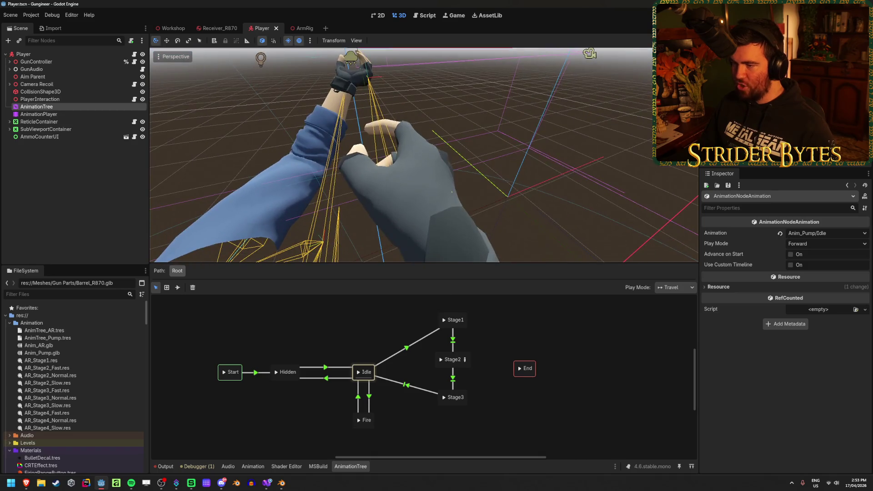
left_click(282, 486)
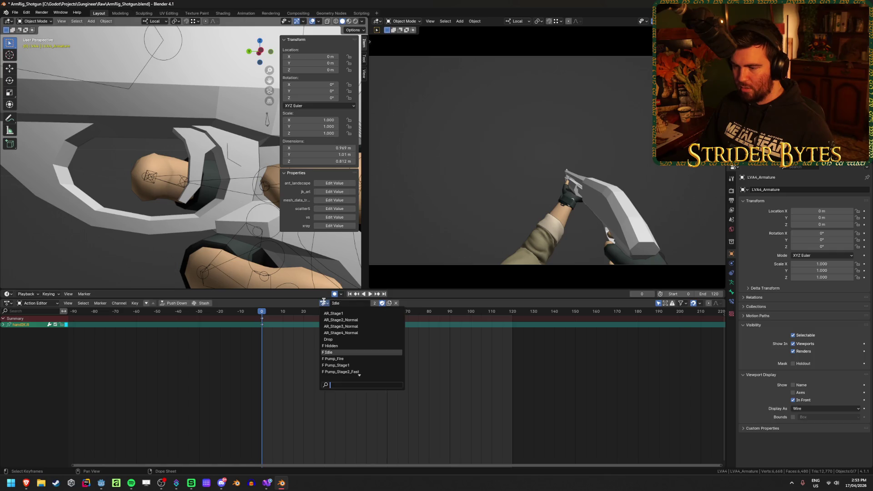
Step: Check the arm rig's Idle pose around frame 0 in Pose Mode, then return to Godot
left_click(186, 206)
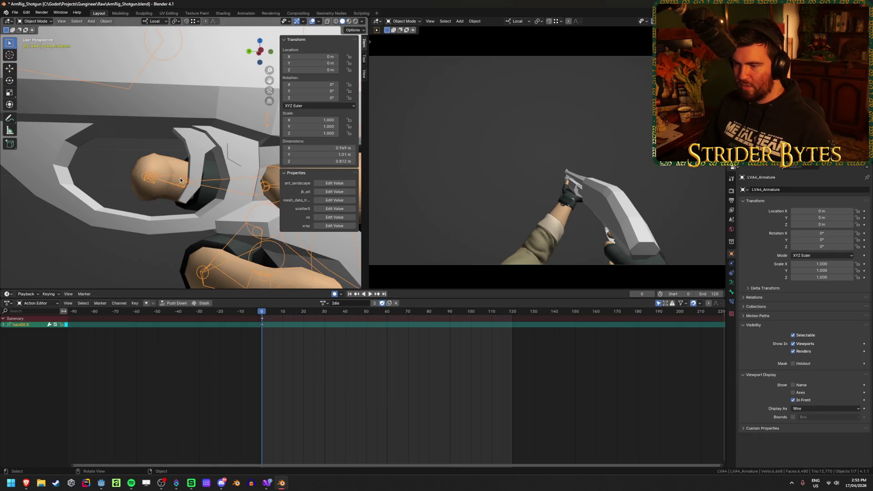
key("ctrl+Tab")
key("ctrl+Tab")
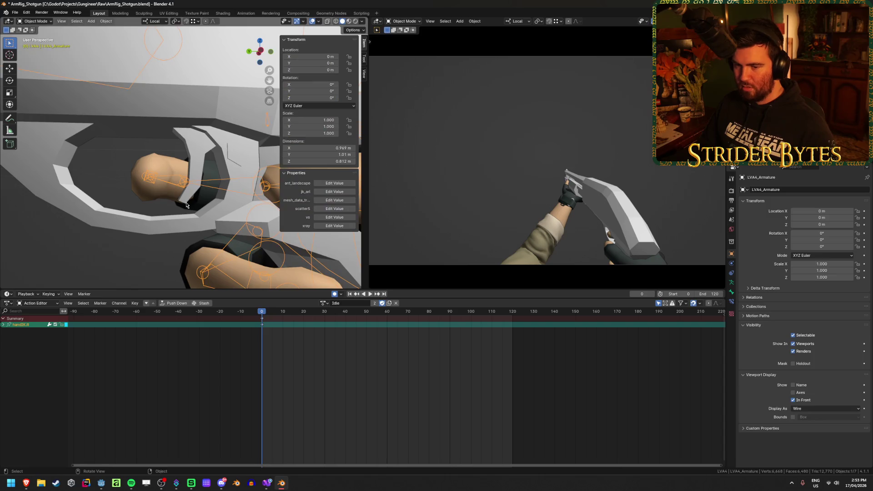
mouse_move(279, 313)
left_mouse_down()
mouse_move(286, 313)
mouse_move(261, 314)
left_mouse_up()
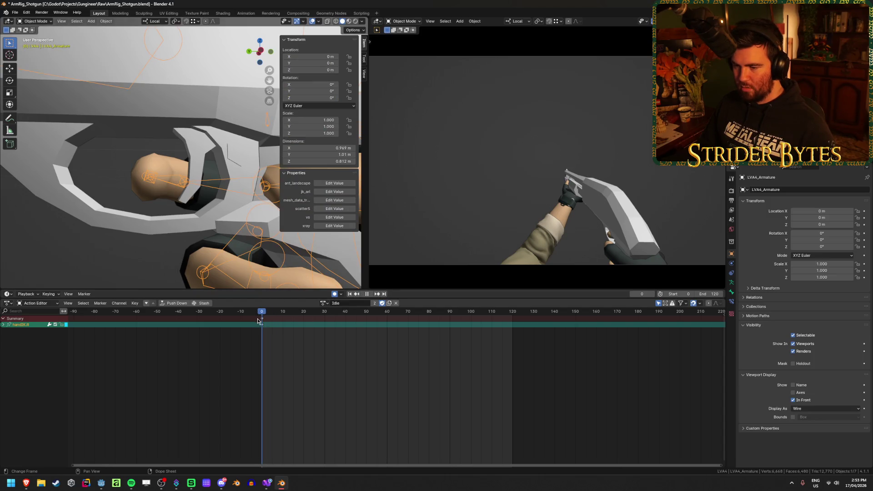
scroll(250, 341, "up", 4)
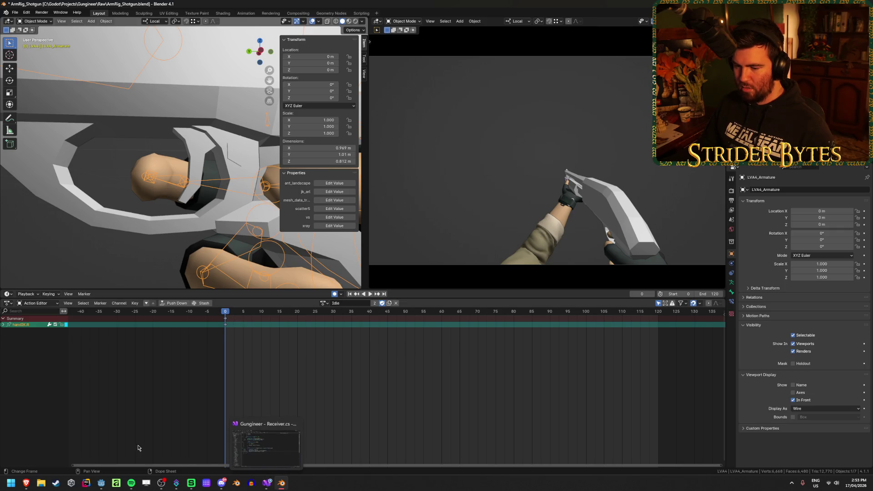
key("alt+Tab")
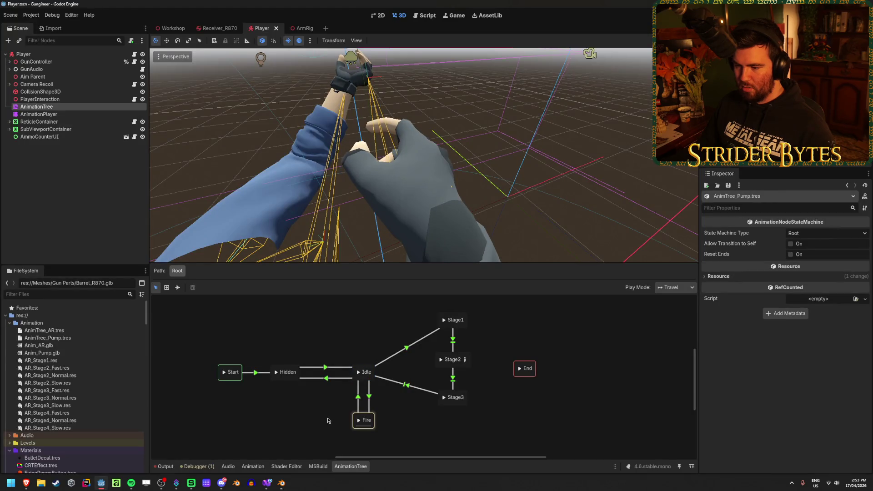
Step: Select the Idle→Fire transition, keep Switch Mode at Immediate and review Advance Mode, then go to Visual Studio
left_click(367, 421)
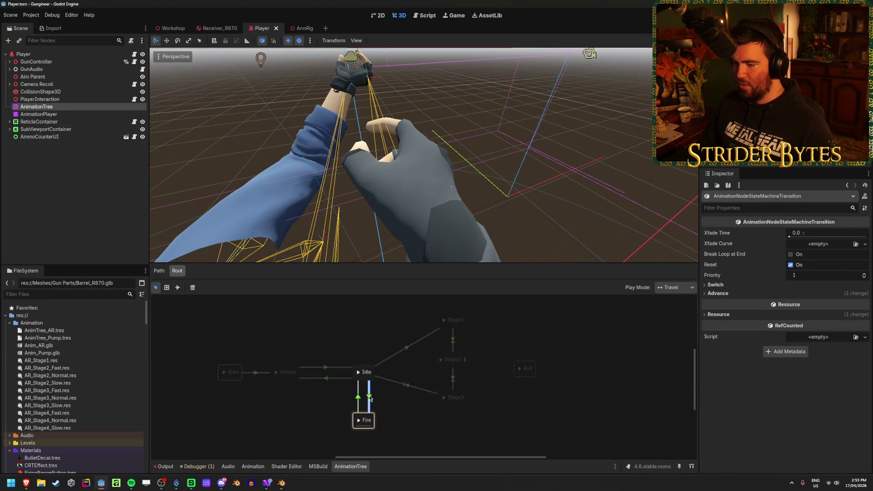
left_click(393, 402)
left_click(369, 400)
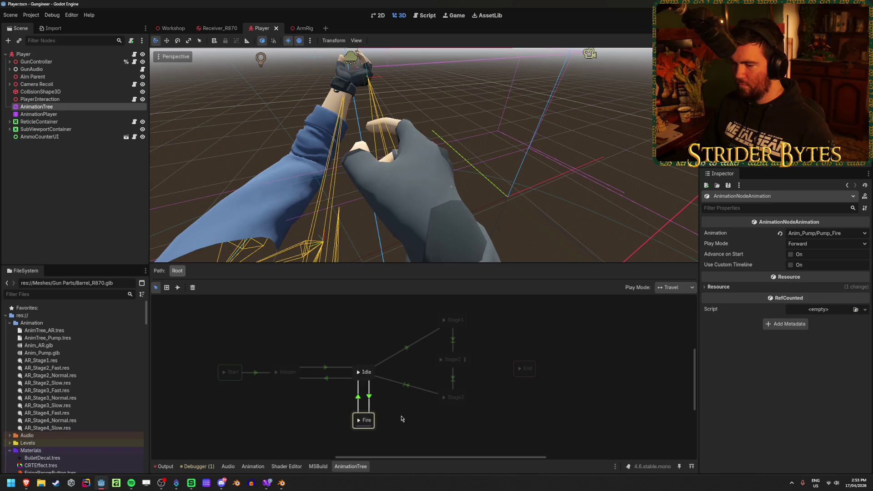
left_click(369, 399)
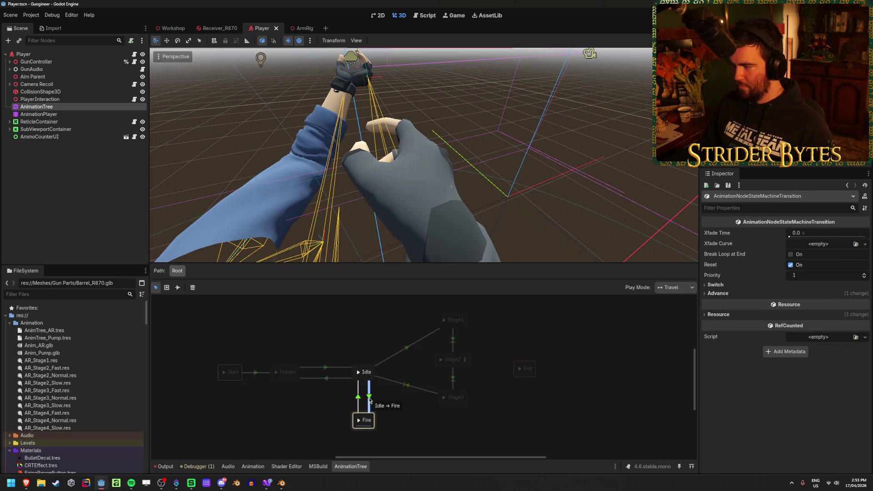
left_click(715, 285)
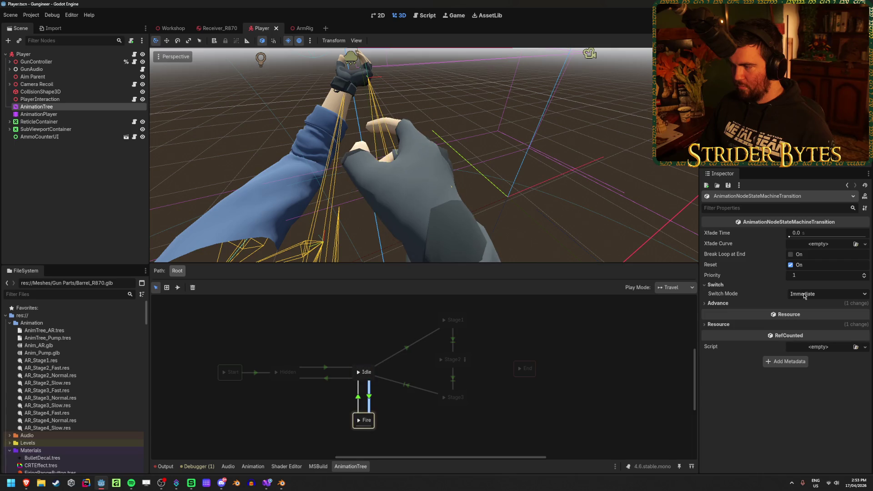
left_click(804, 294)
left_click(806, 295)
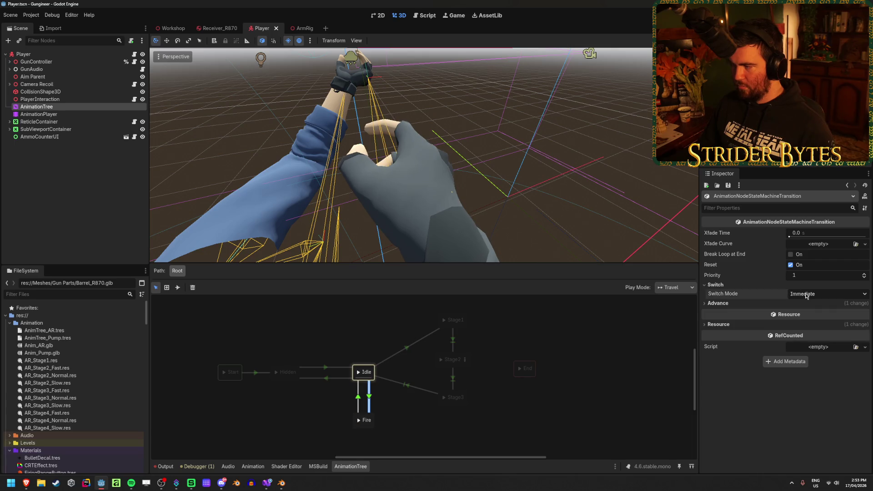
left_click(741, 304)
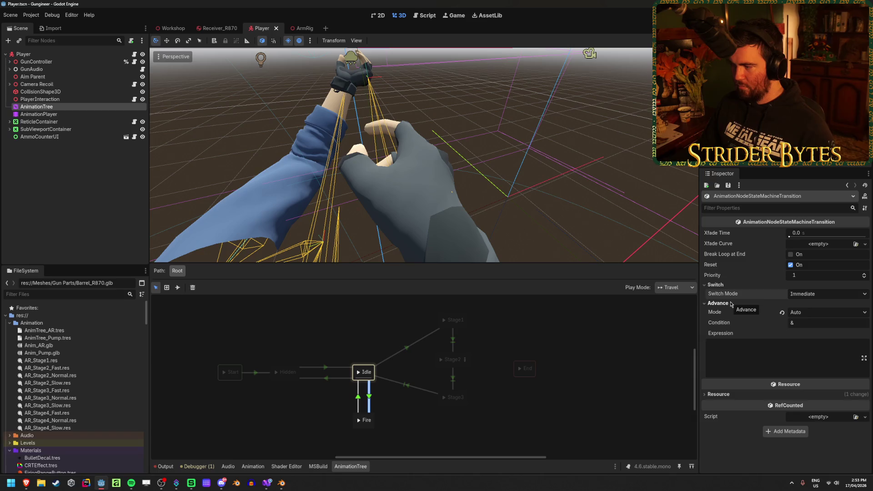
left_click(267, 483)
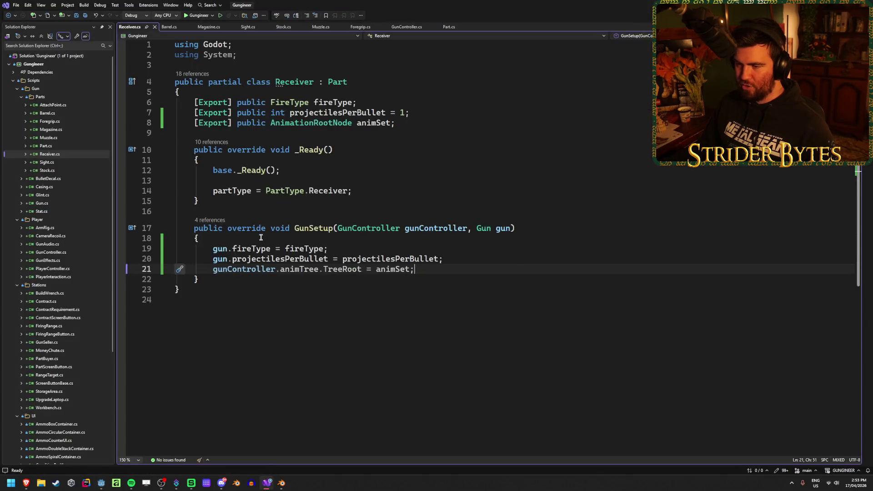
Step: Open GunController.cs and close PlayerController, Receiver, Barrel, Magazine and the other script tabs
double_click(53, 269)
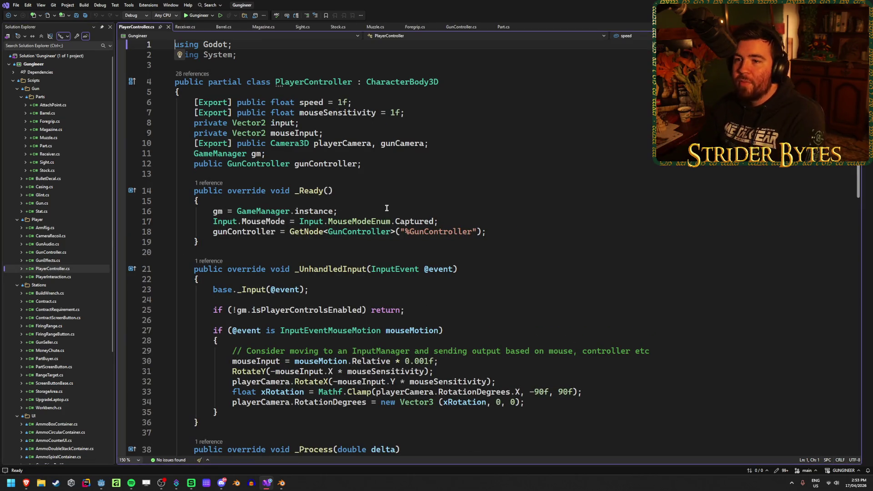
double_click(42, 252)
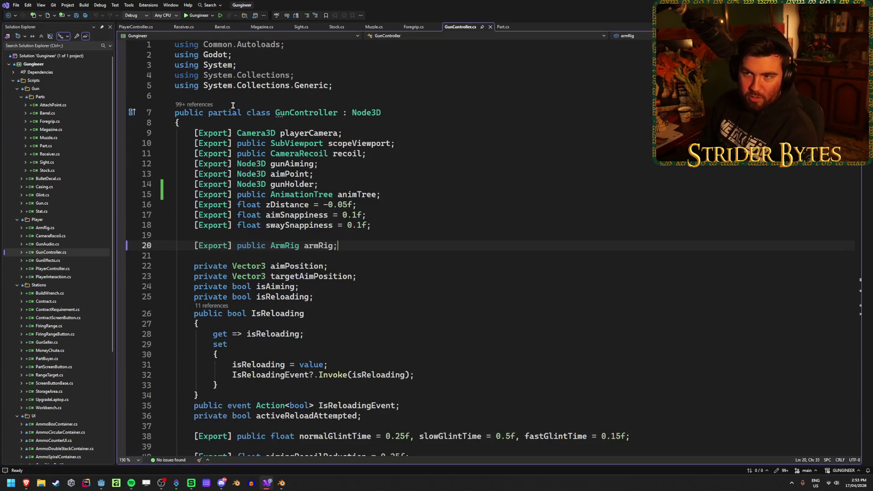
left_click(168, 27)
left_click(151, 26)
middle_click(140, 27)
middle_click(140, 27)
middle_click(138, 28)
middle_click(138, 27)
middle_click(137, 28)
middle_click(137, 27)
middle_click(177, 26)
Step: Scroll through GunController.cs, reviewing SetupGun's mesh layers loop, HandleFire and the async Fire method
scroll(355, 314, "down", 20)
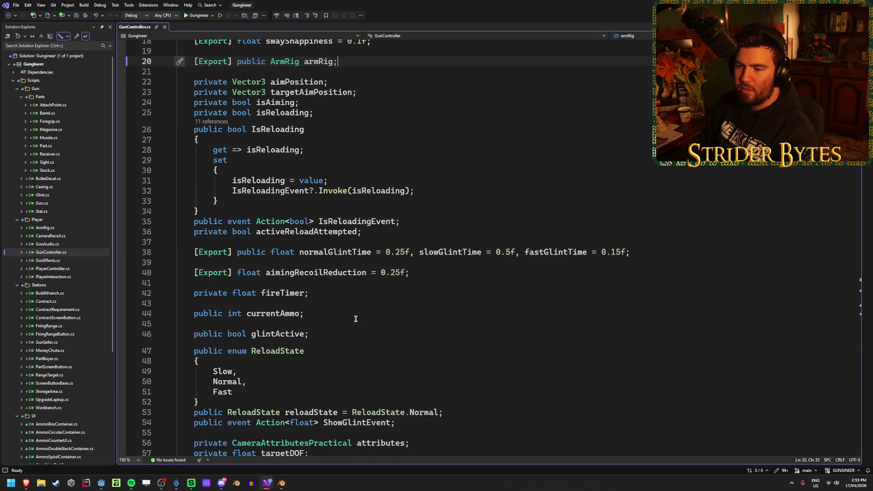
scroll(354, 314, "down", 3)
scroll(353, 313, "up", 2)
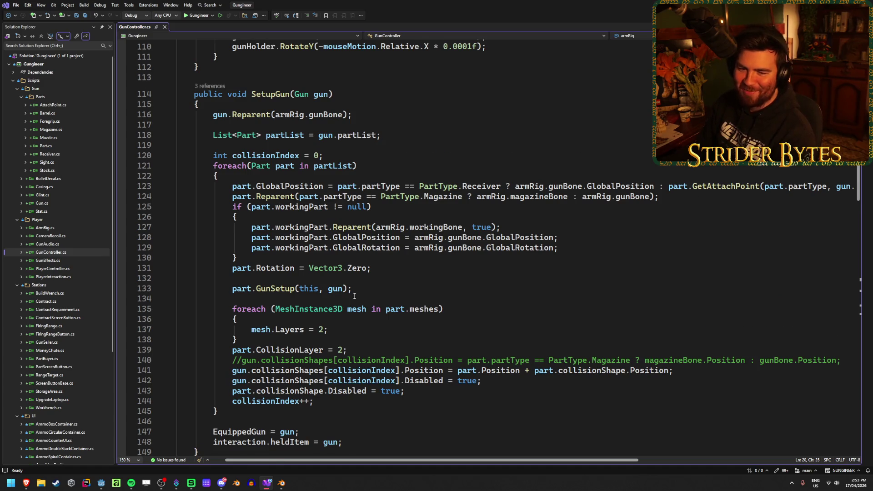
scroll(354, 296, "down", 1)
left_click(454, 278)
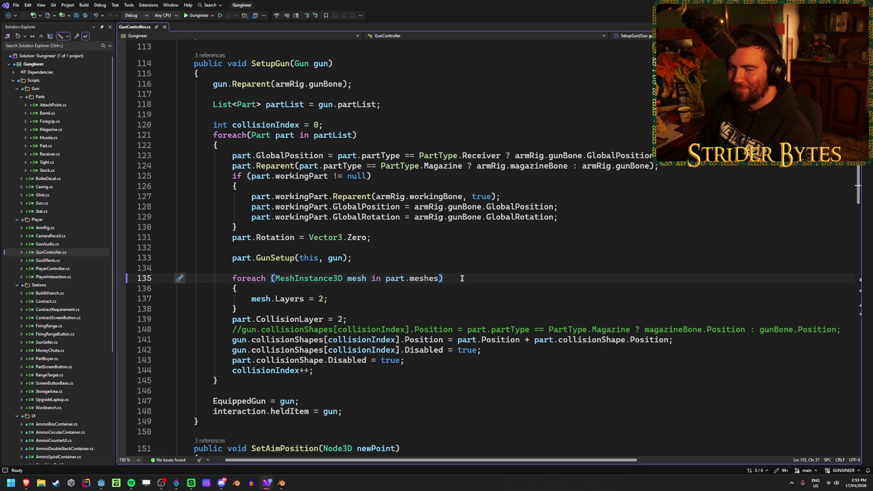
scroll(462, 278, "up", 2)
scroll(462, 279, "down", 3)
scroll(462, 278, "up", 2)
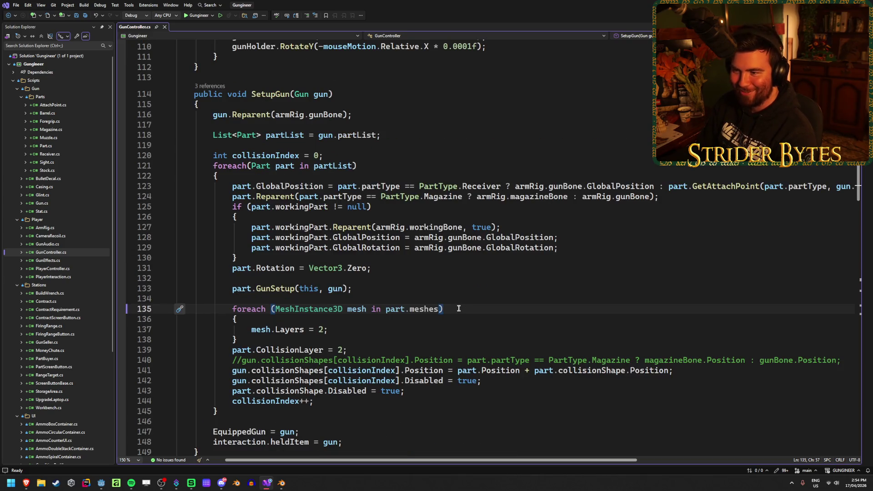
scroll(458, 309, "down", 13)
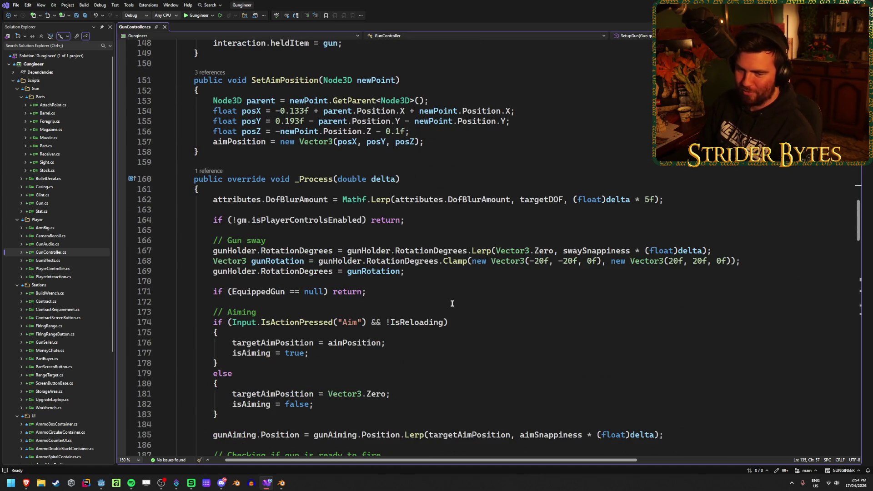
scroll(452, 303, "down", 2)
scroll(451, 303, "up", 1)
scroll(448, 306, "down", 3)
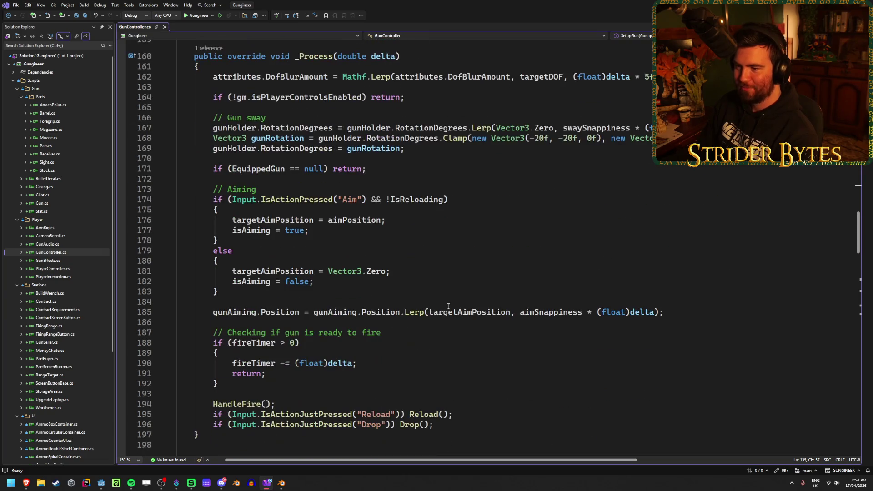
scroll(448, 306, "down", 4)
scroll(446, 306, "down", 5)
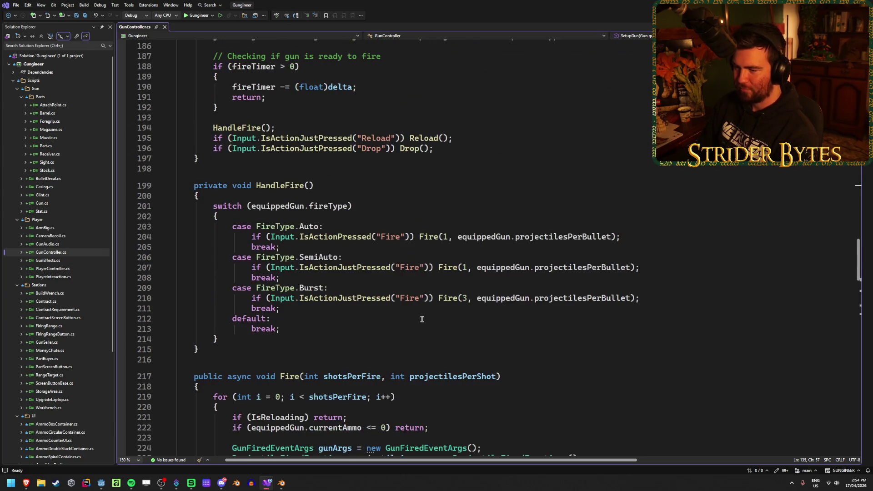
scroll(260, 274, "down", 4)
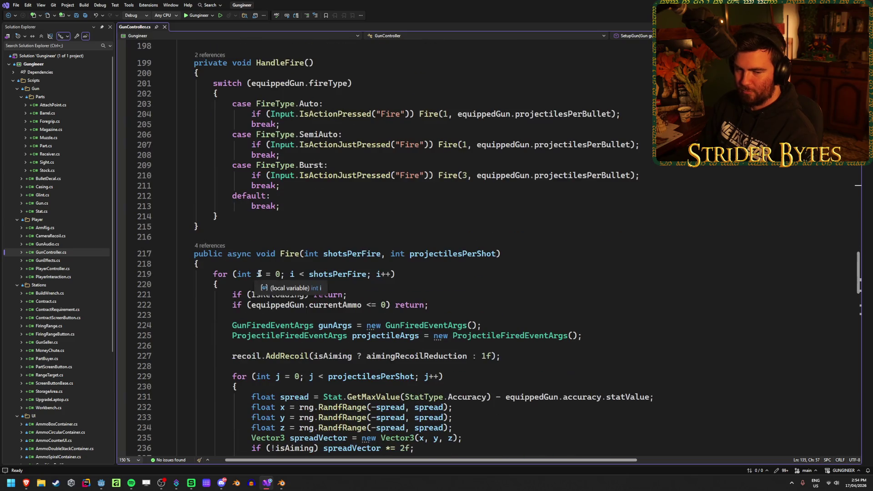
left_click(421, 274)
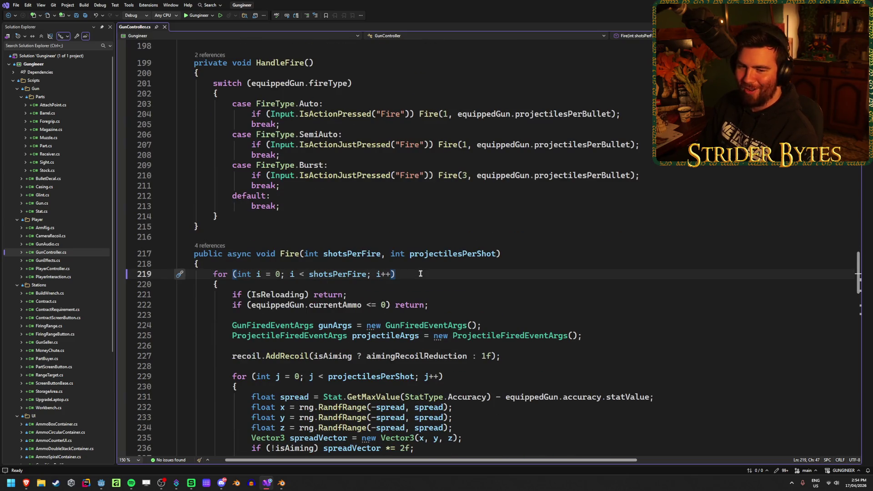
scroll(421, 273, "down", 3)
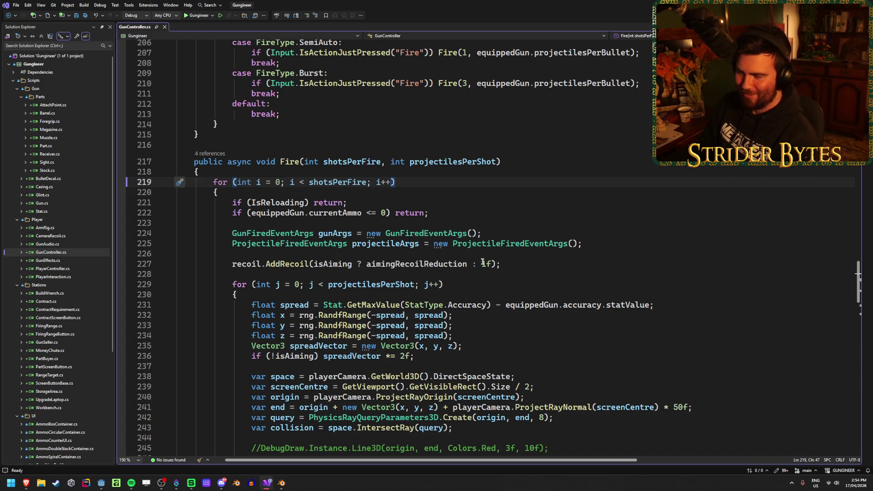
left_click(536, 264)
left_click(580, 245)
scroll(573, 249, "down", 4)
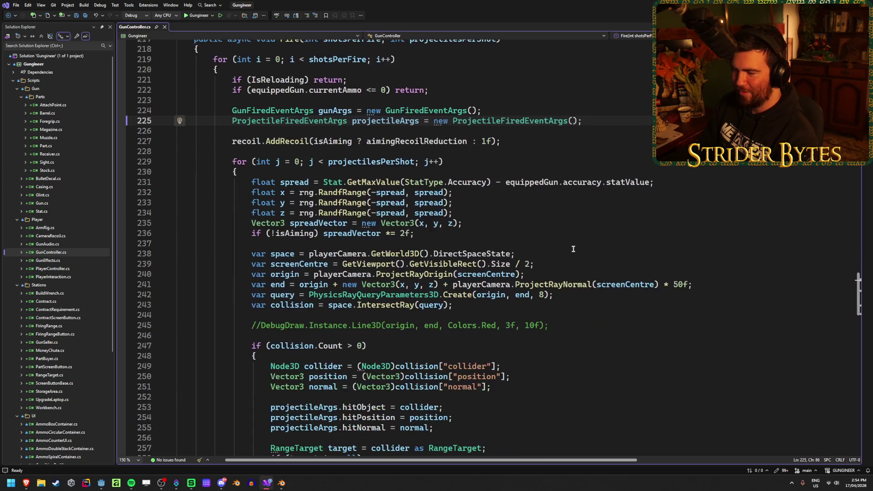
scroll(570, 249, "down", 6)
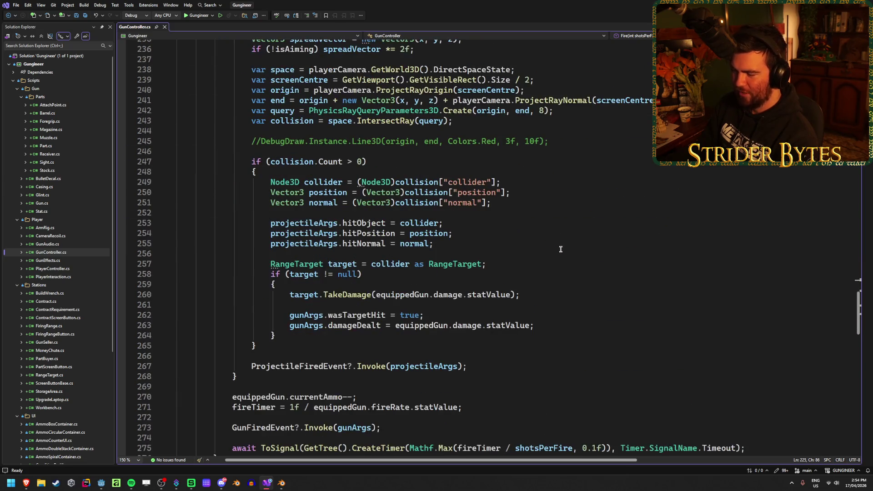
scroll(559, 252, "down", 2)
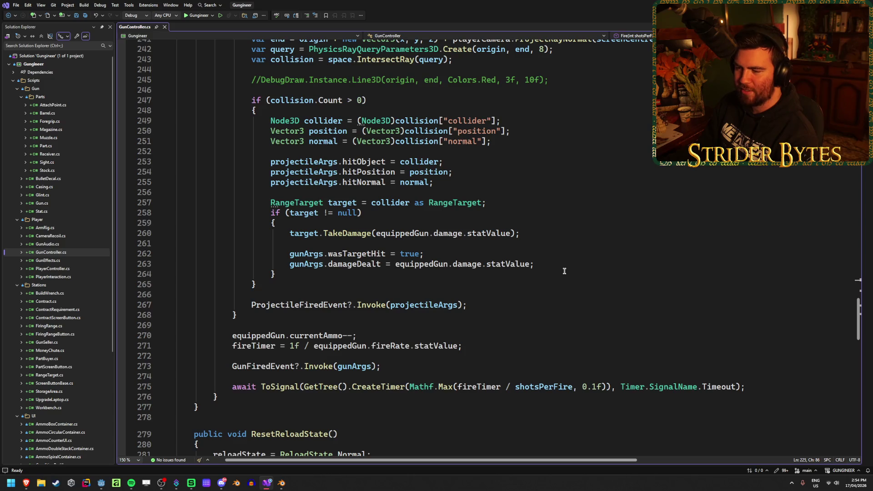
left_click(485, 303)
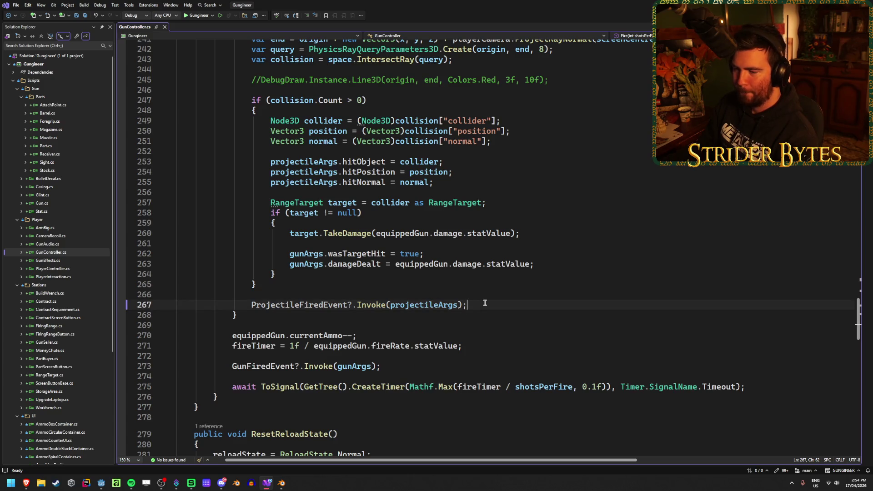
scroll(485, 303, "up", 5)
left_click(545, 292)
left_click(558, 283)
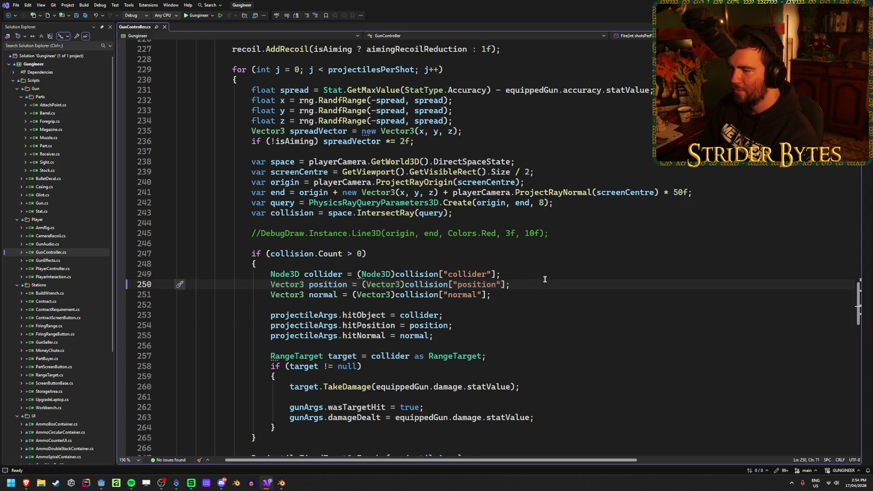
scroll(544, 279, "up", 1)
left_click(559, 262)
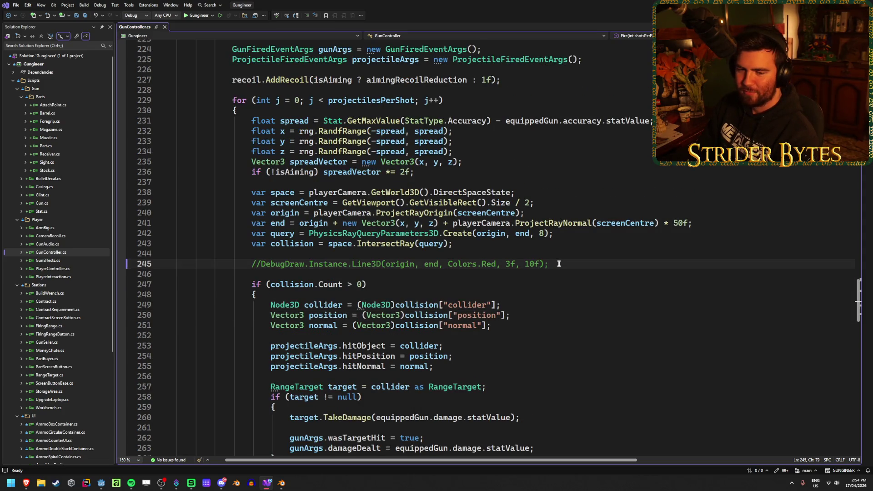
left_click(570, 232)
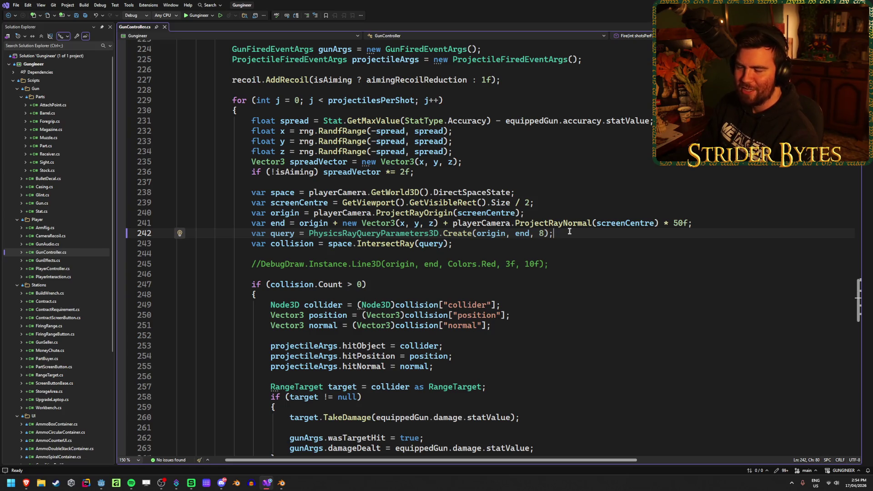
left_click(553, 202)
left_click(547, 214)
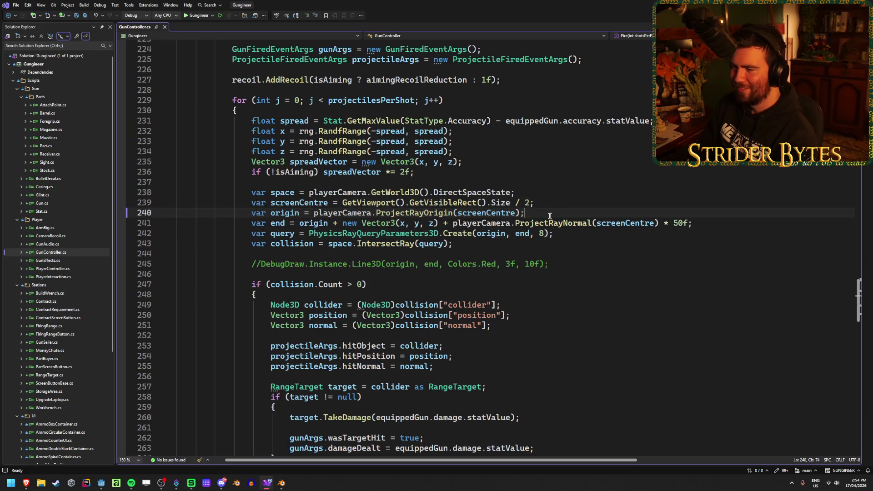
scroll(420, 130, "up", 2)
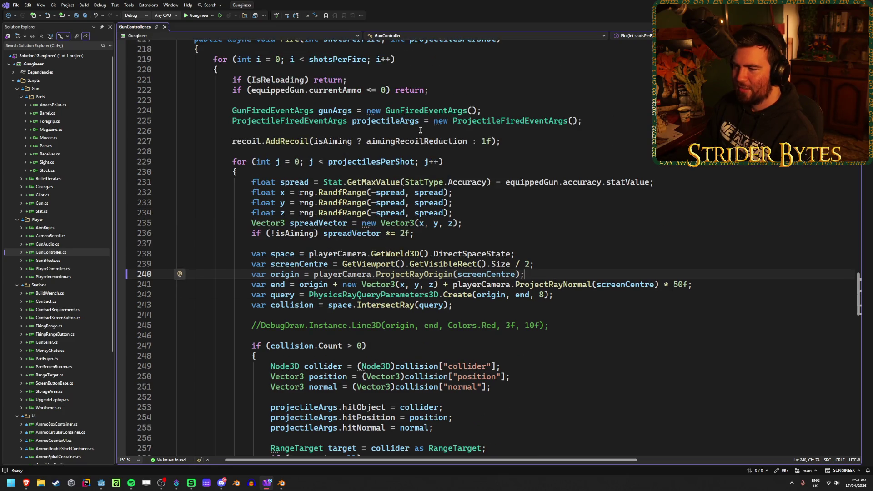
scroll(420, 130, "up", 3)
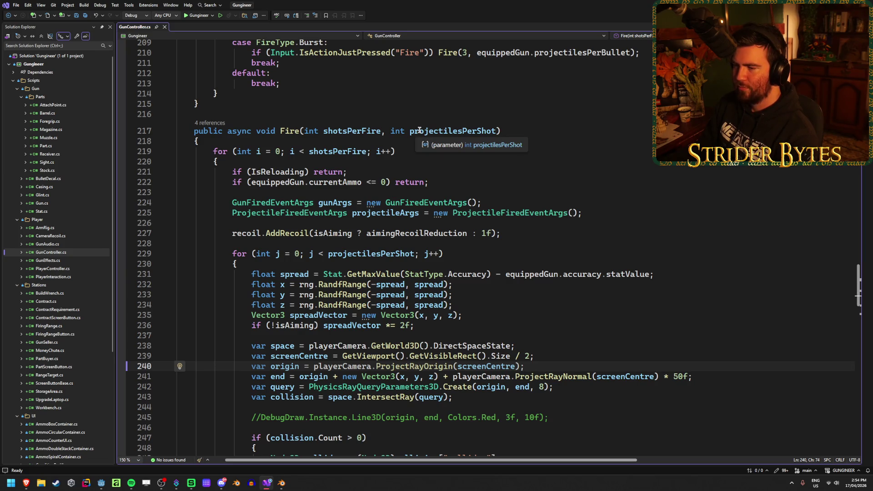
scroll(420, 130, "down", 12)
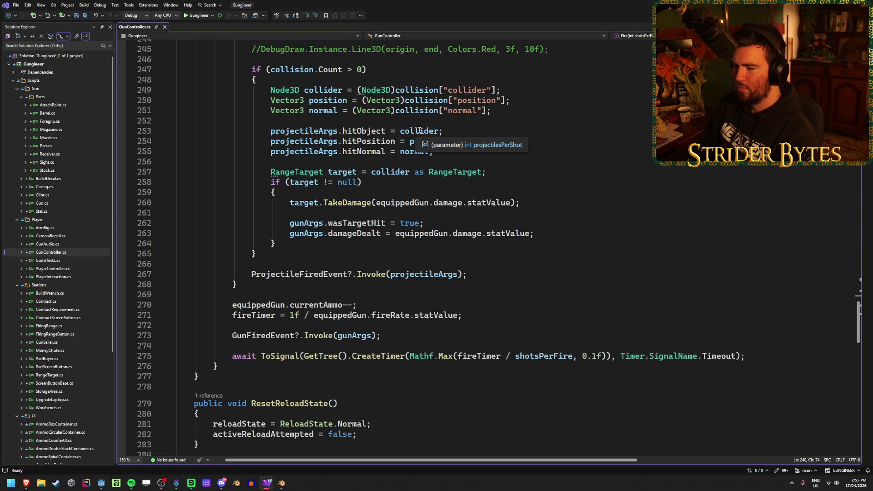
scroll(419, 131, "down", 5)
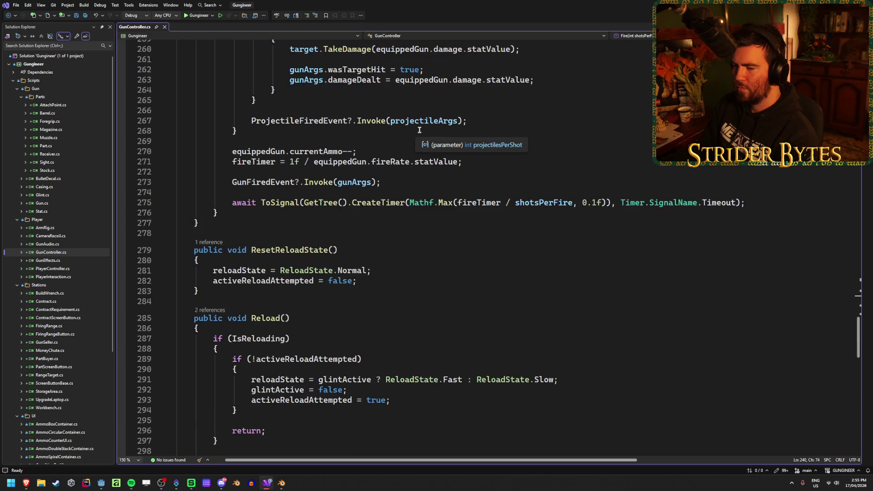
scroll(419, 130, "up", 20)
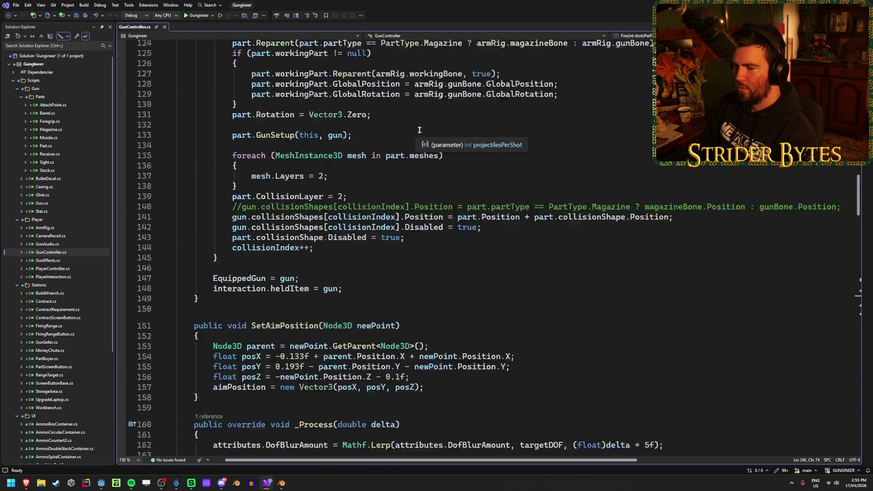
scroll(419, 131, "up", 8)
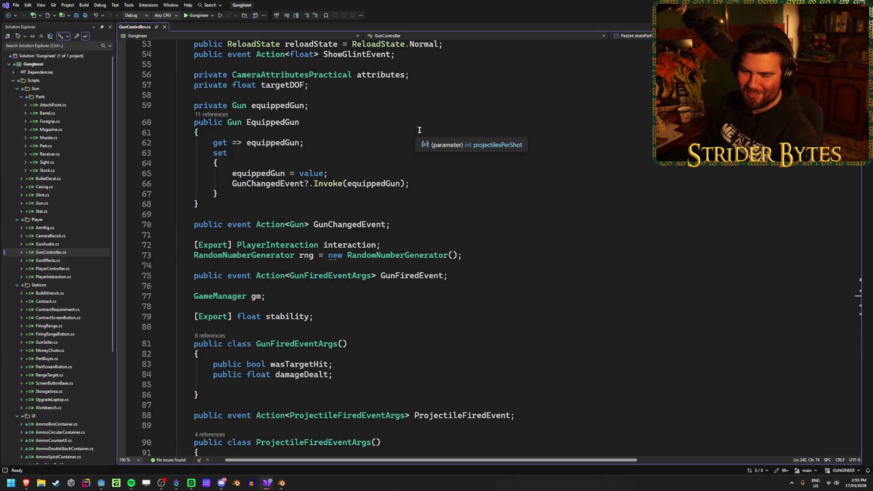
scroll(419, 131, "up", 8)
scroll(422, 191, "up", 7)
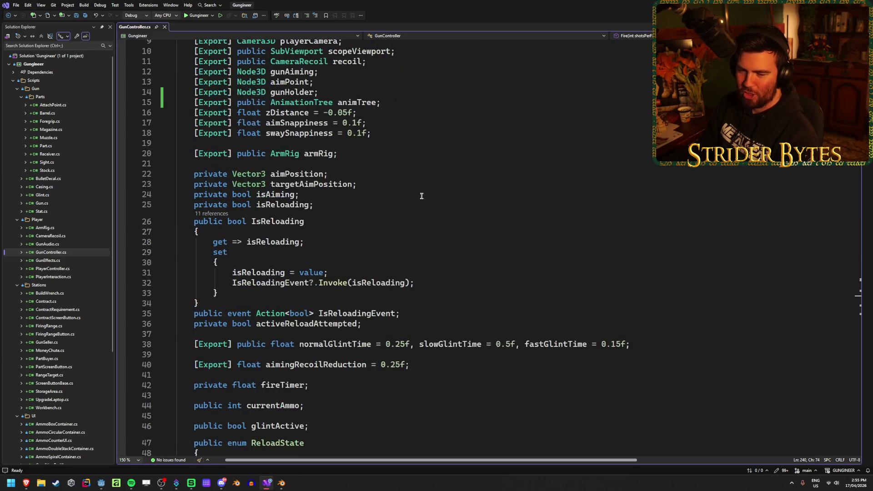
scroll(422, 193, "up", 3)
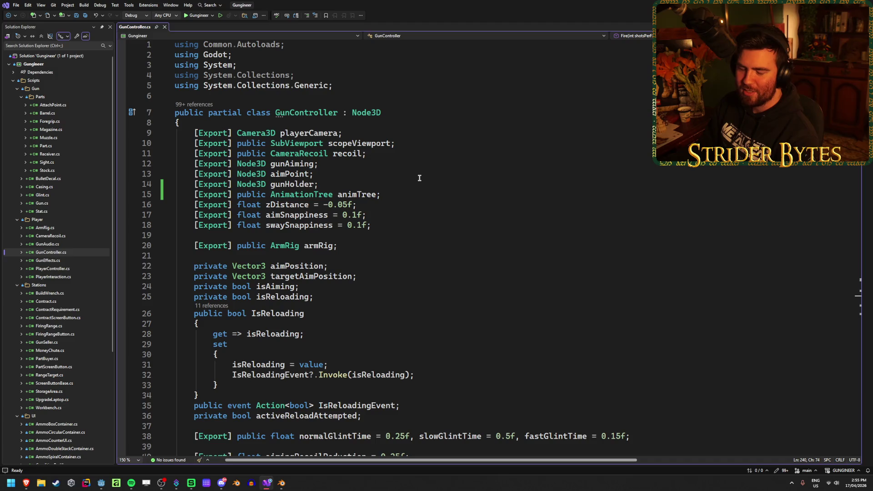
scroll(419, 178, "down", 5)
left_click(445, 218)
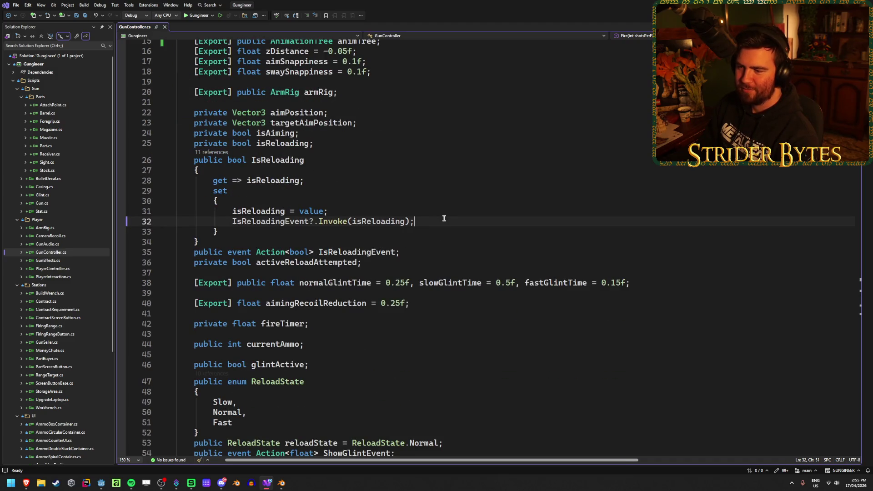
scroll(446, 214, "down", 4)
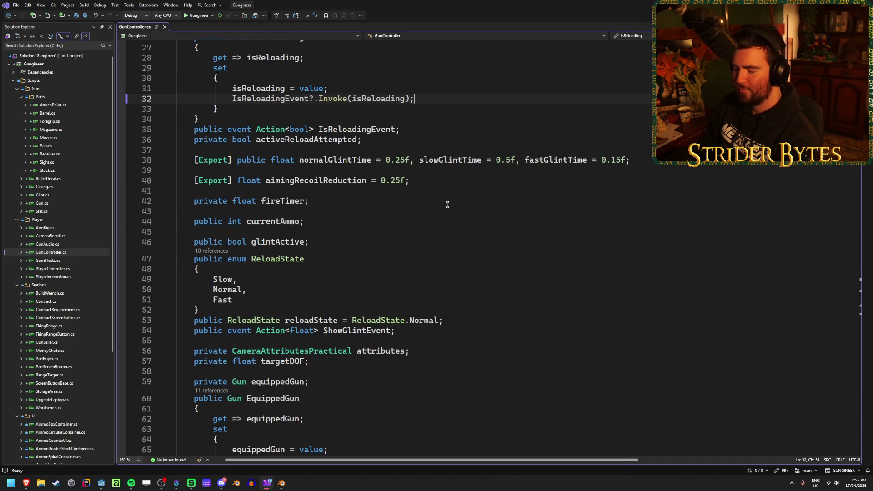
scroll(448, 205, "down", 2)
scroll(447, 204, "down", 5)
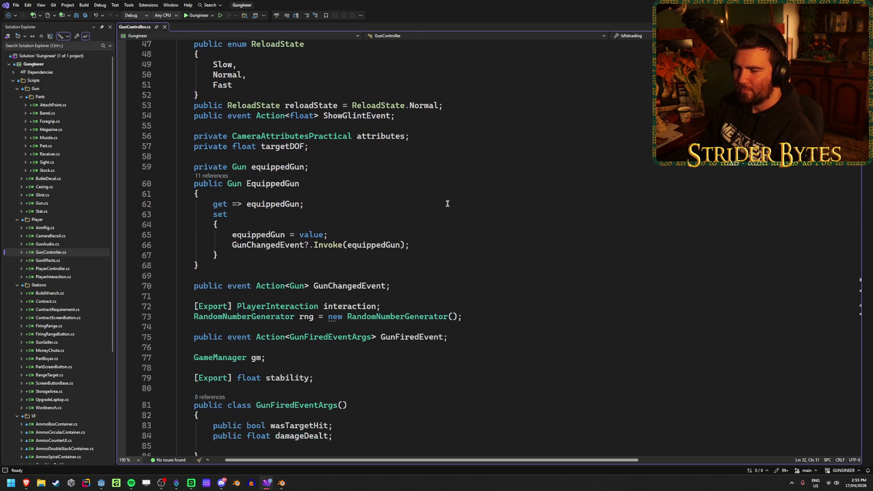
scroll(447, 203, "down", 14)
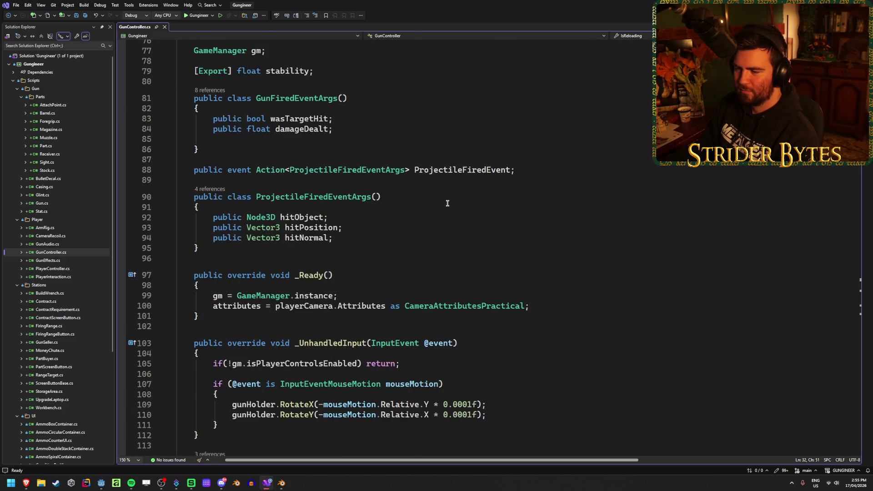
scroll(447, 203, "down", 4)
scroll(447, 204, "up", 5)
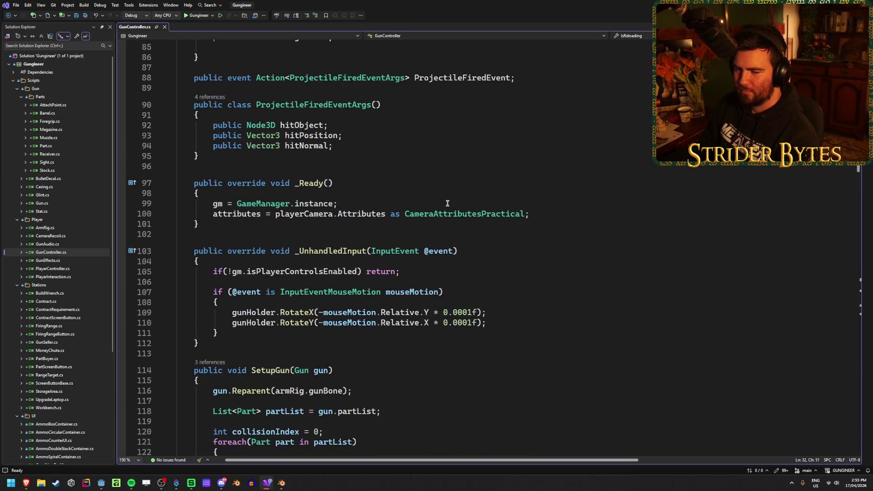
scroll(448, 203, "up", 17)
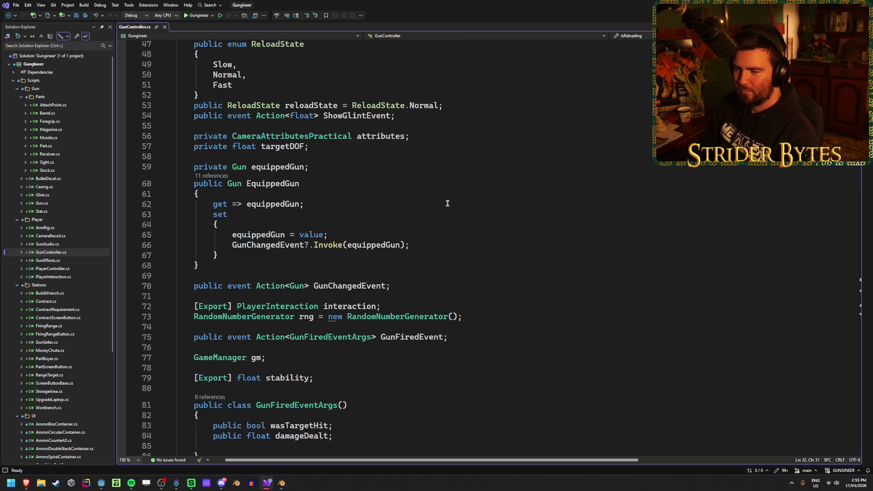
scroll(447, 204, "up", 6)
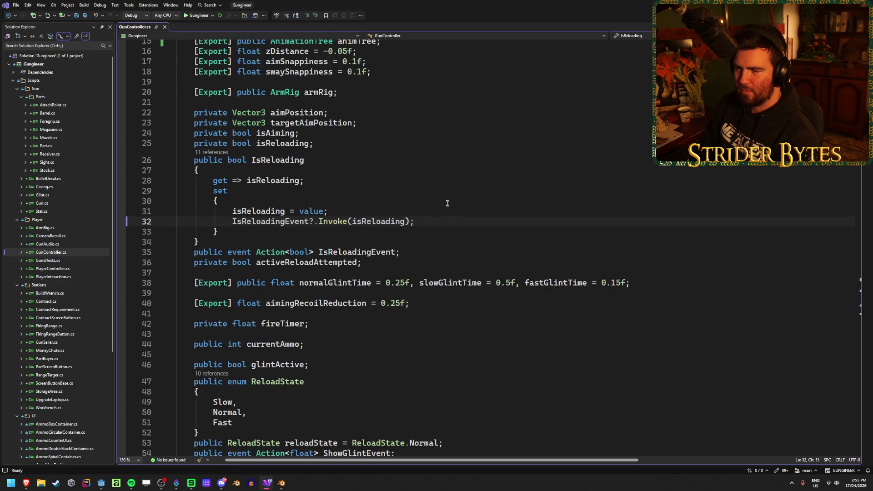
scroll(446, 201, "up", 2)
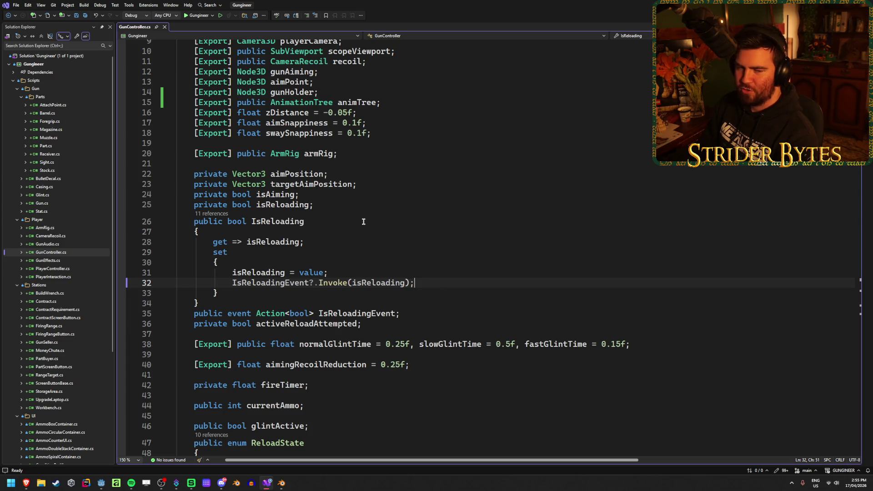
left_click(378, 321)
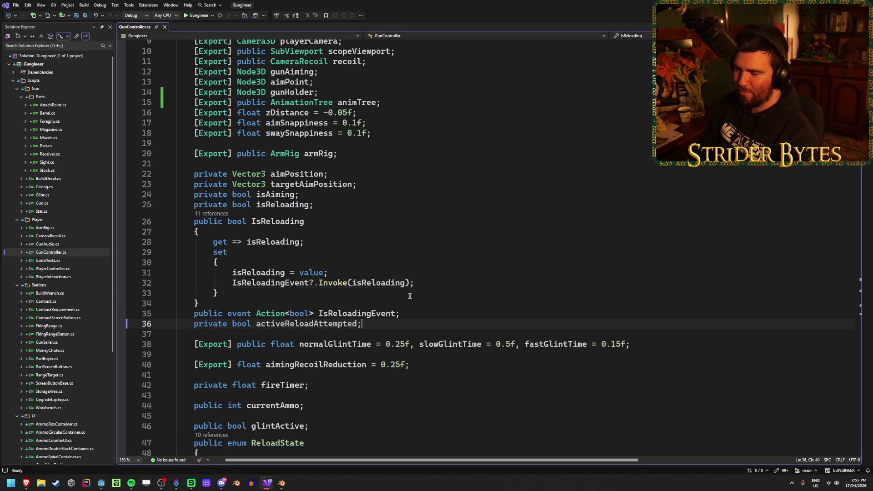
Step: Add the line 'public bool isFiring;' after activeReloadAttempted and save GunController.cs
key("Return")
type("publoc")
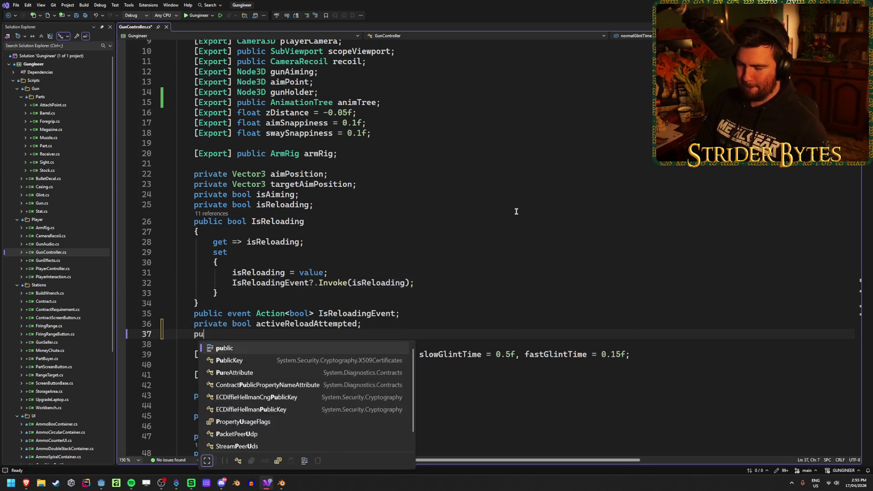
key("BackSpace")
key("BackSpace")
key("BackSpace")
type("ic bool isFiring;")
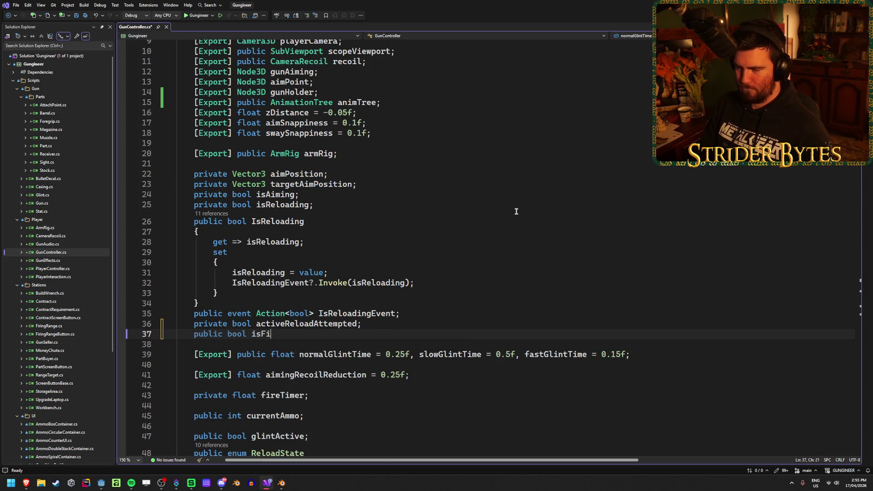
key("ctrl+s")
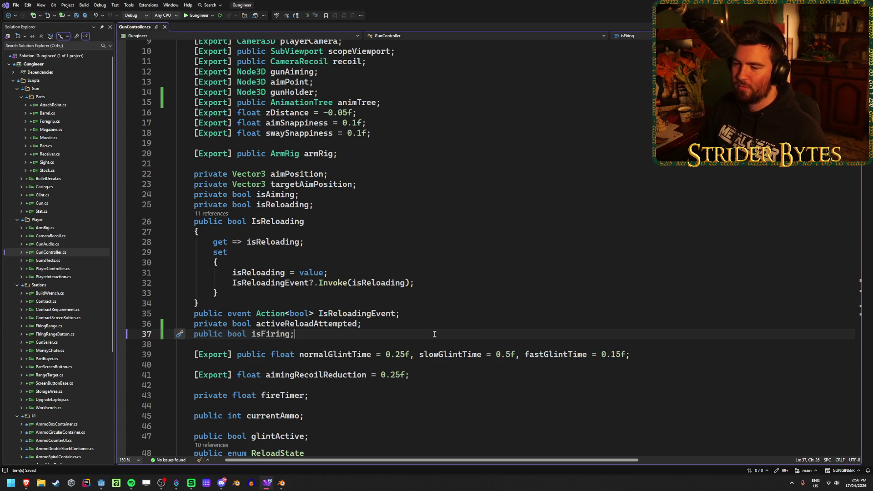
Step: Insert 'isFiring = true;' above the shot loop in the Fire method
scroll(431, 340, "down", 20)
scroll(434, 334, "down", 19)
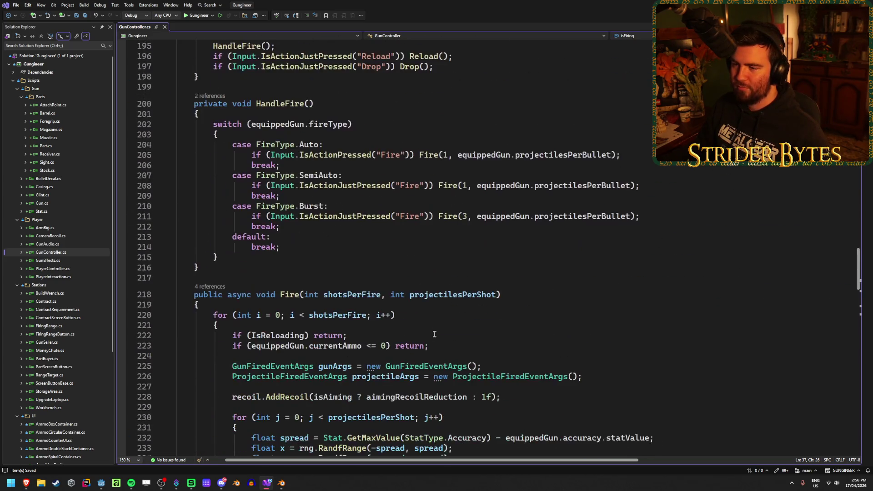
left_click(419, 191)
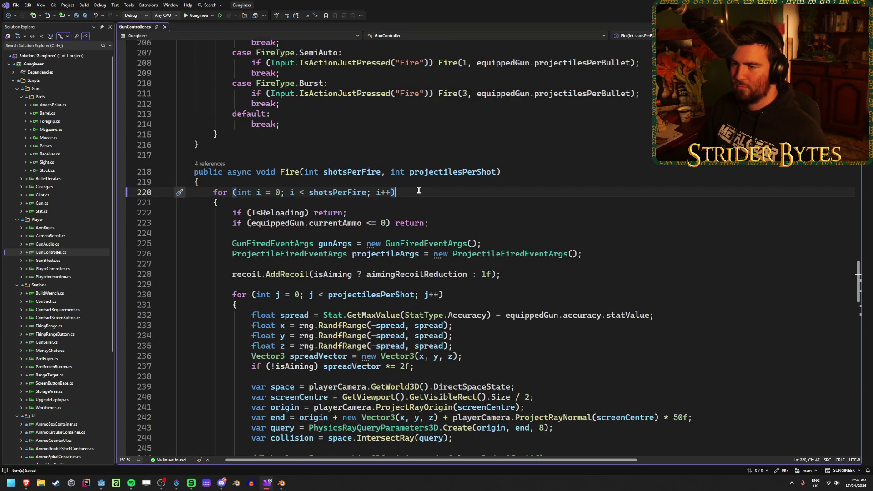
key("Home")
key("Return")
key("Return")
key("Up")
key("Up")
type("sFiring = true;")
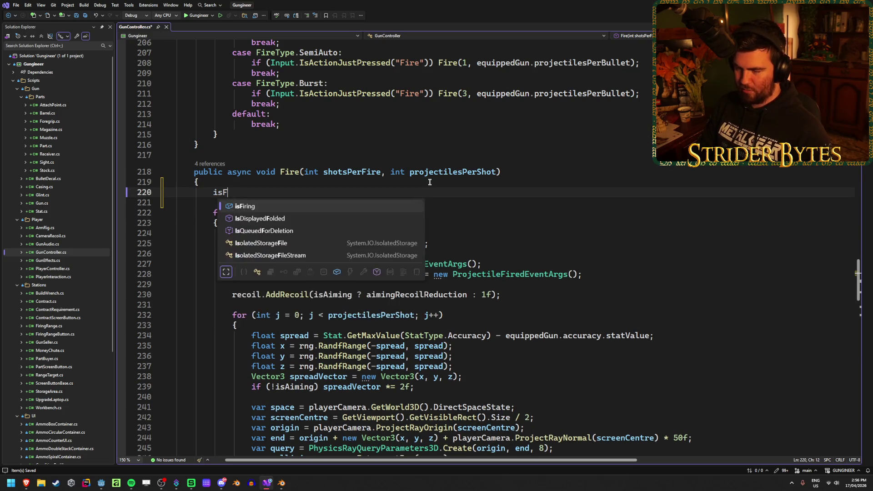
Step: Add 'isFiring = false;' after the firing loop, save the script and return to Godot
scroll(429, 182, "down", 16)
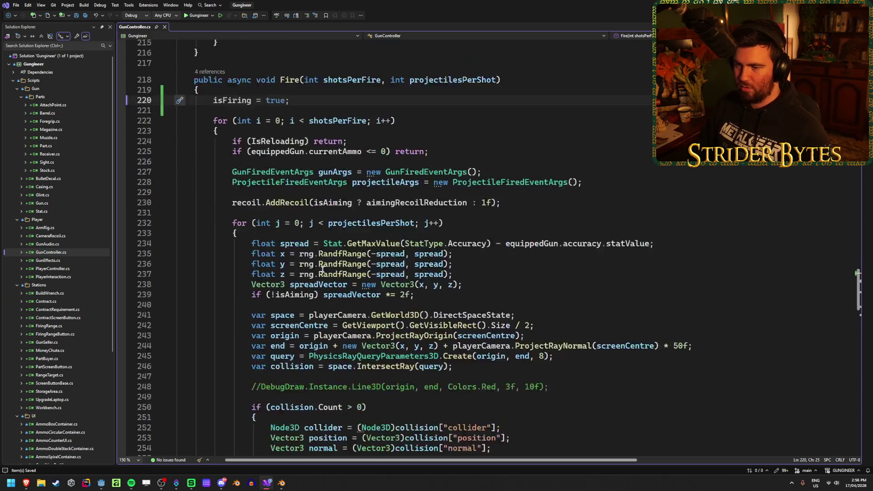
left_click(255, 306)
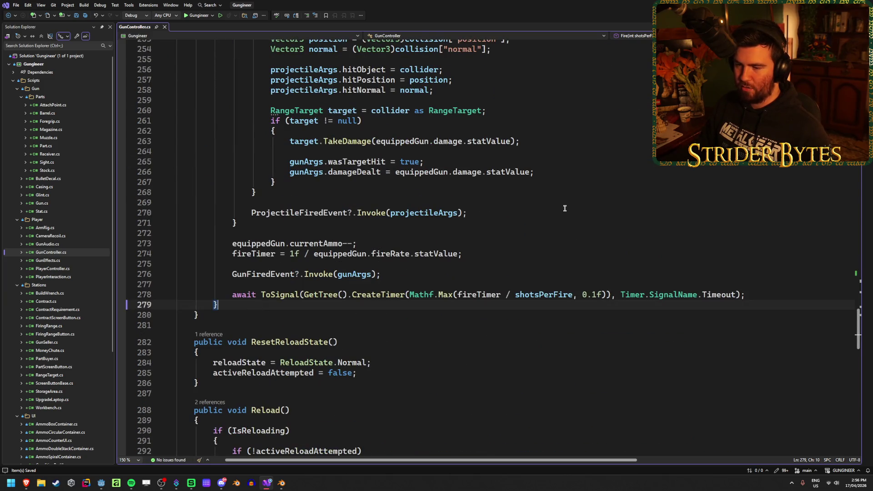
key("Return")
key("Return")
type("isF")
key("Tab")
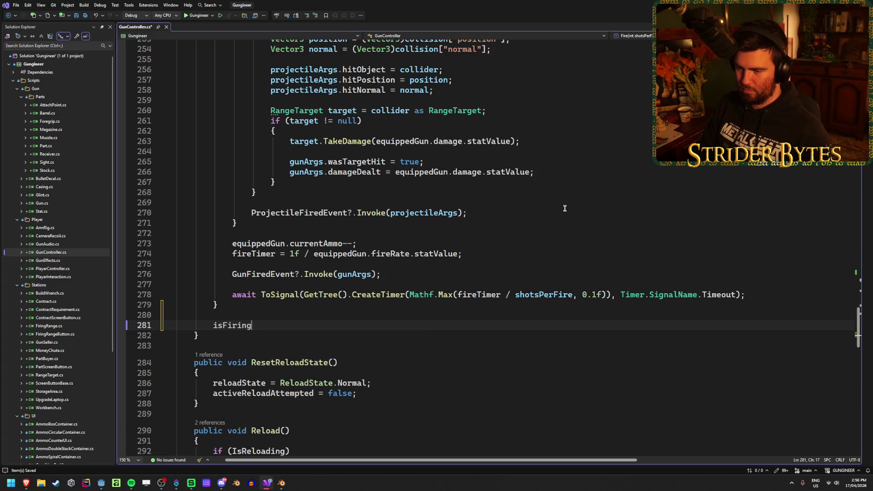
type(" = false;`")
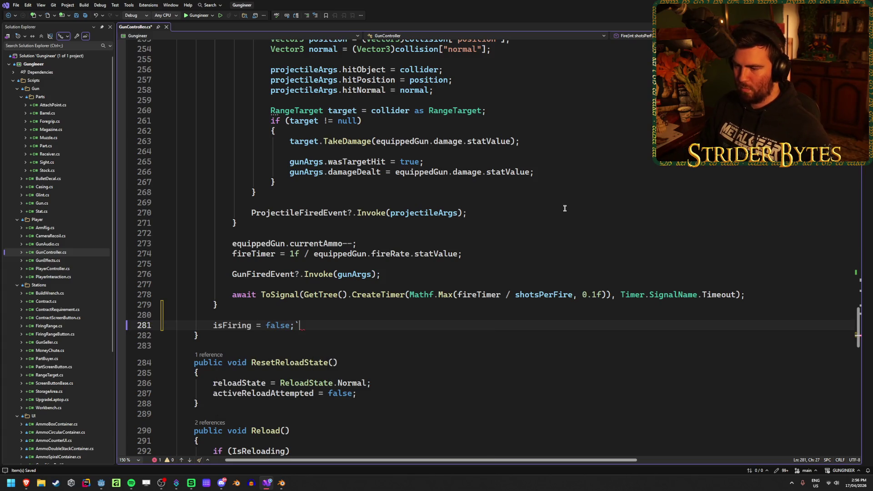
key("BackSpace")
key("ctrl+s")
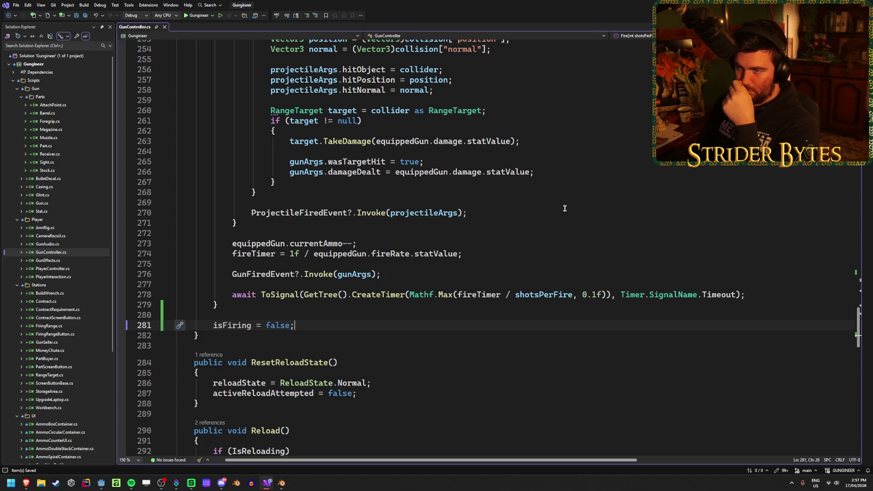
key("alt+Tab")
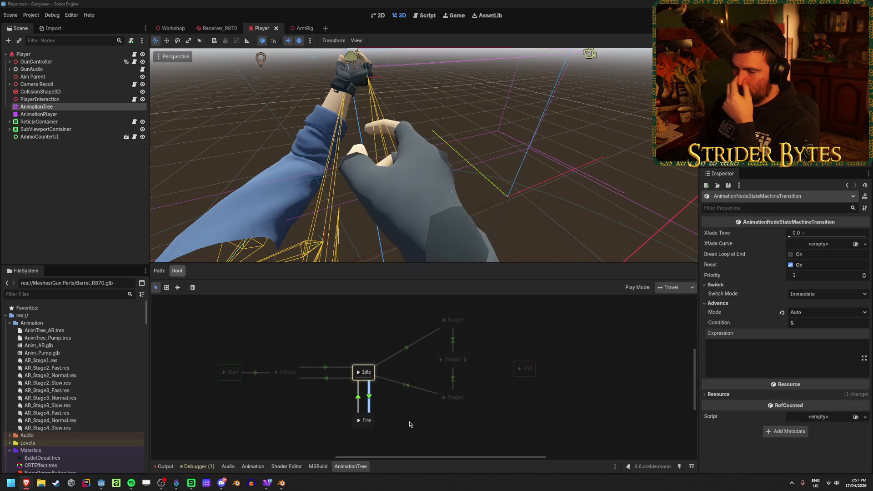
Step: Set the Idle→Fire transition's Advance Expression to isFiring == true and save the scene
left_click(410, 424)
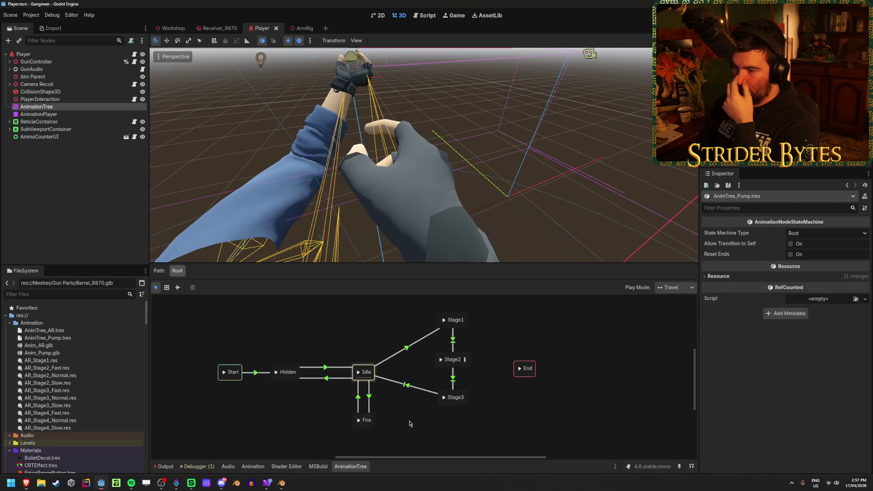
left_click(369, 402)
left_click(769, 347)
type("isFiring == true")
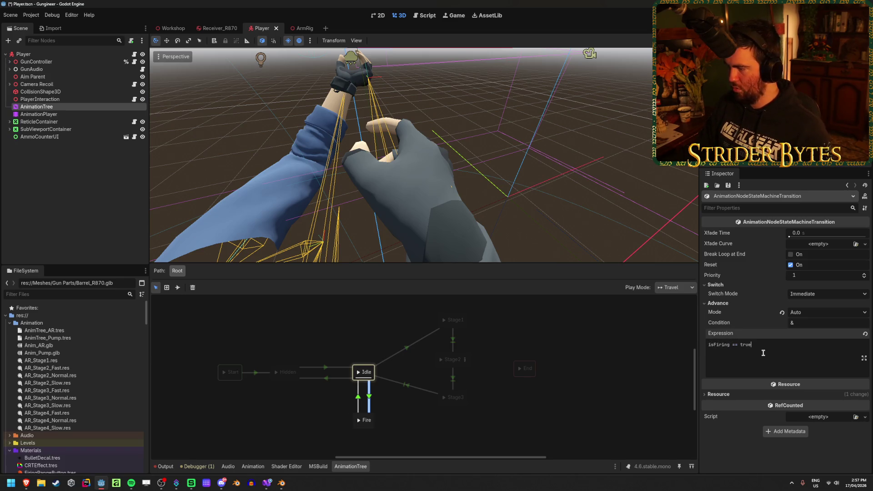
key("ctrl+s")
Step: Set the Fire→Idle transition's Switch Mode to At End, save, and run the game
left_click(362, 407)
left_click(368, 399)
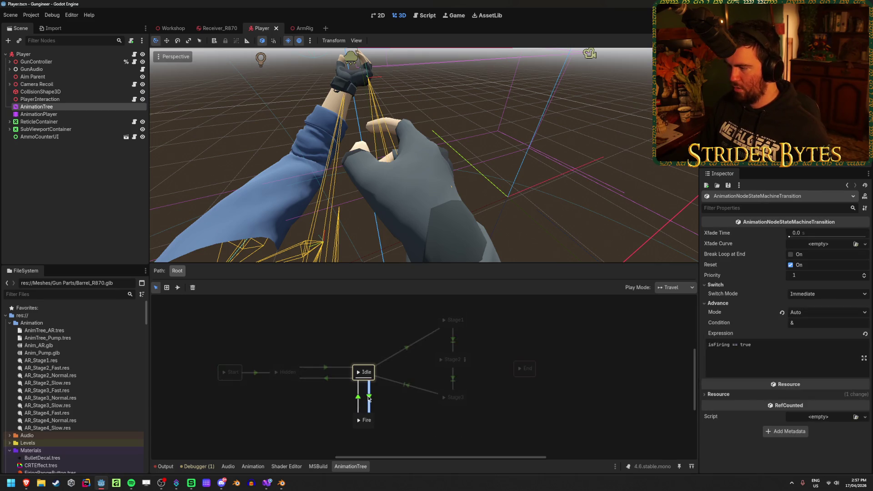
left_click(358, 400)
left_click(718, 293)
left_click(716, 284)
left_click(827, 294)
left_click(814, 319)
key("ctrl+s")
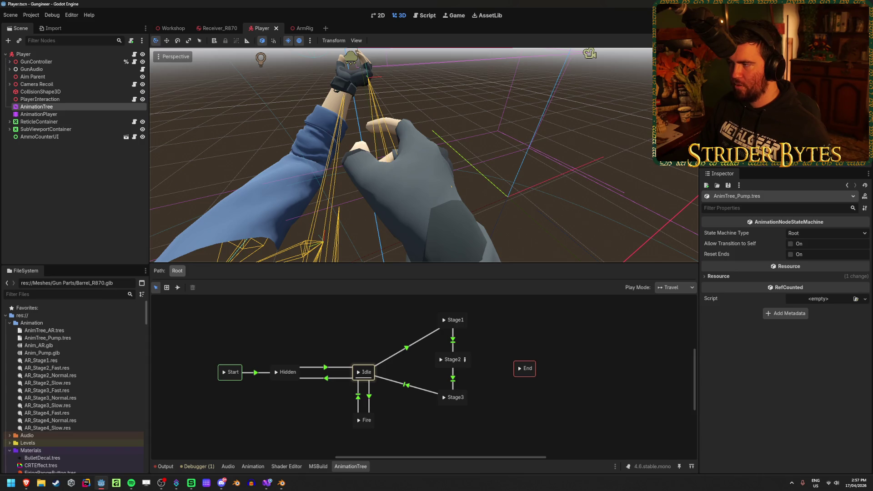
key("F5")
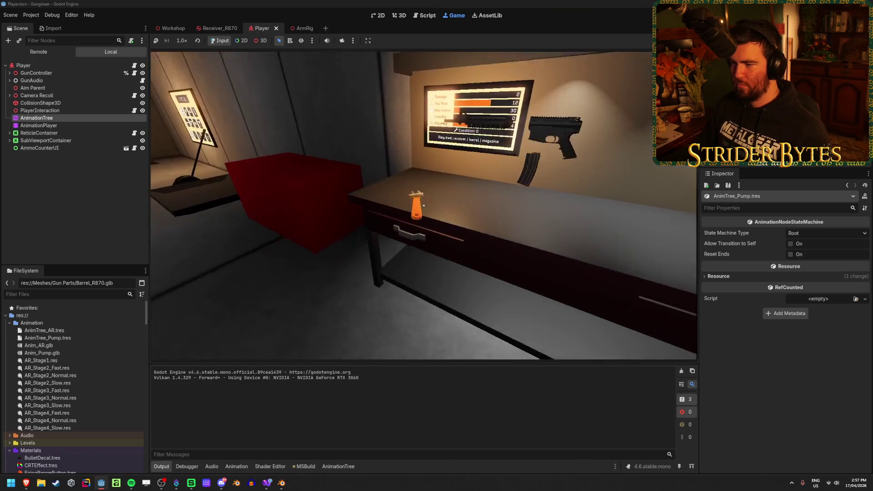
key("w")
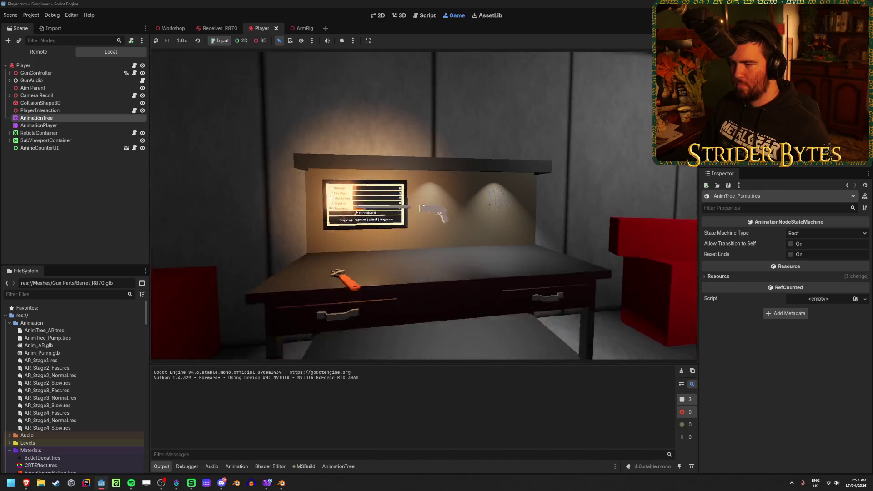
key("e")
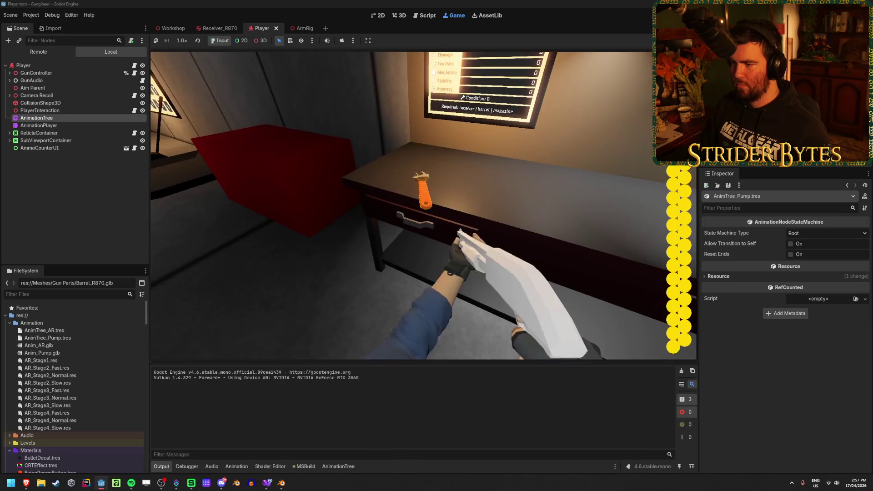
left_click(423, 206)
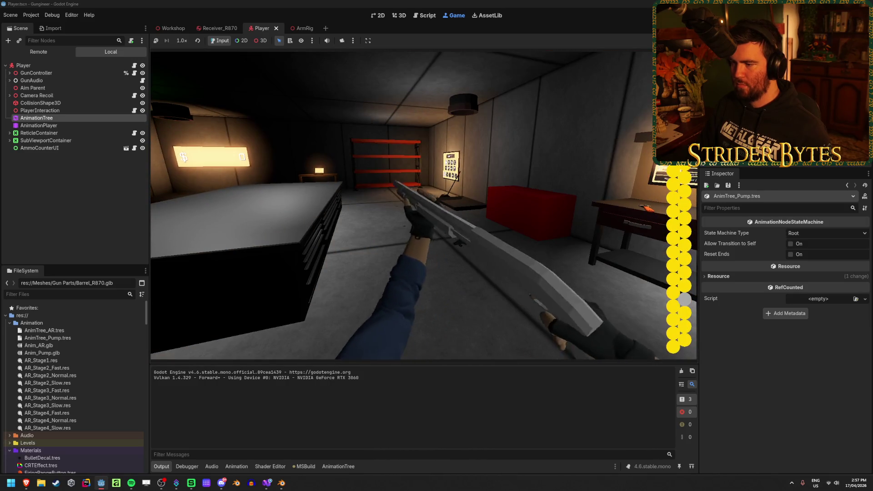
left_click(423, 205)
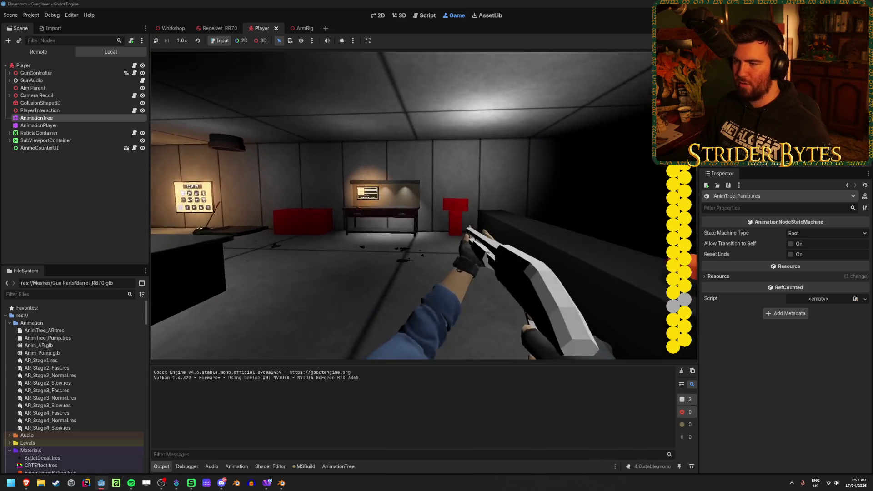
left_click(424, 205)
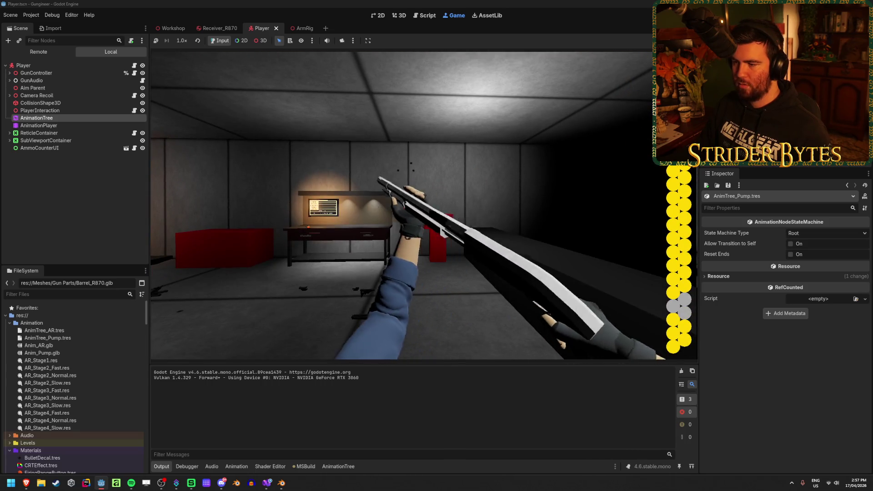
left_click(423, 205)
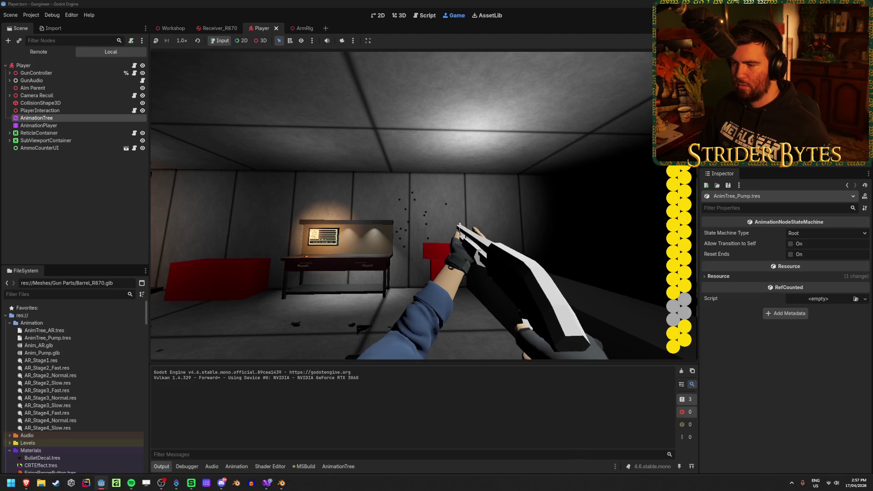
left_click(423, 205)
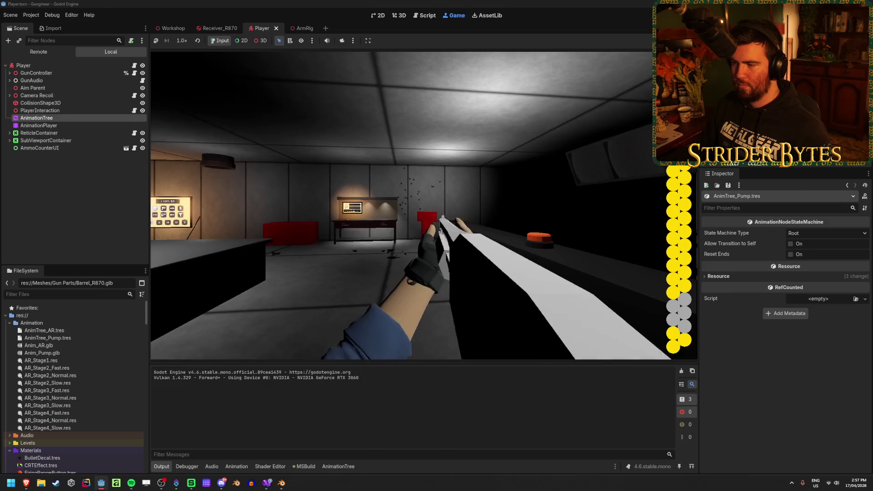
left_click(424, 206)
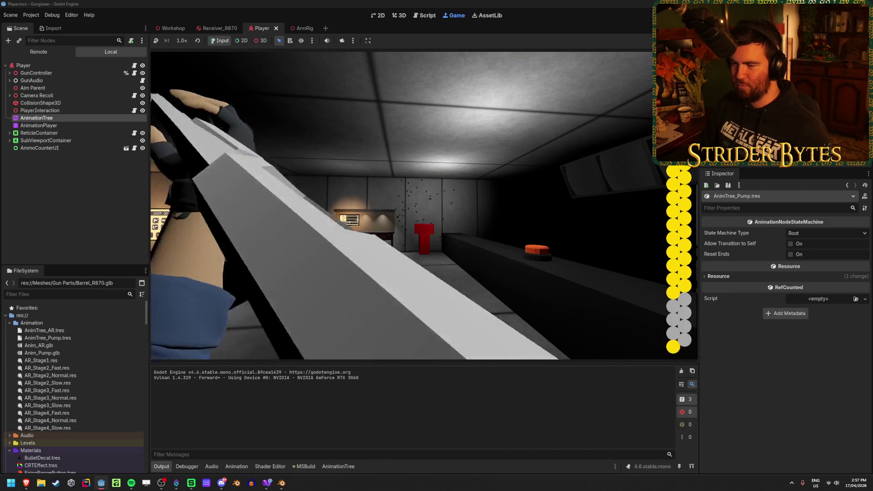
left_click(423, 205)
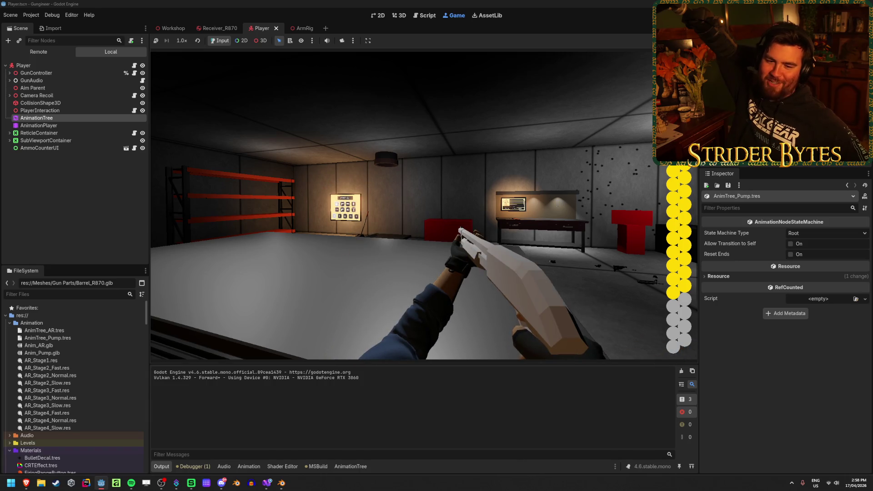
key("w")
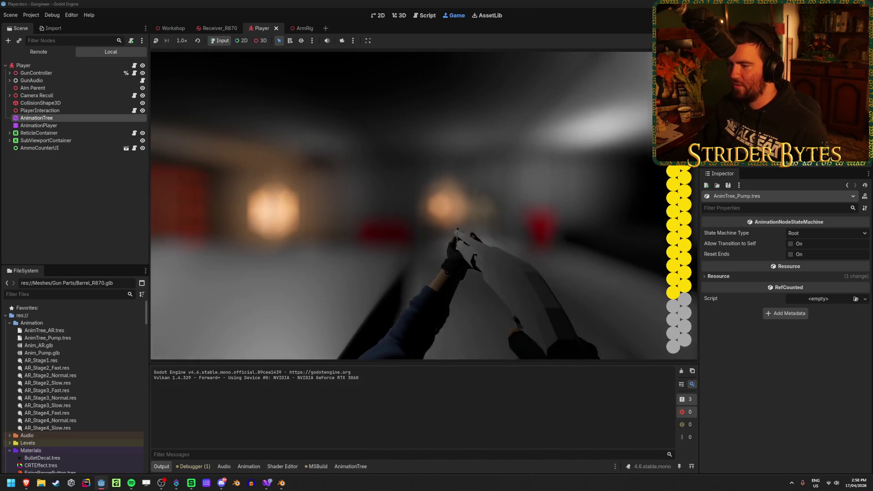
key("F8")
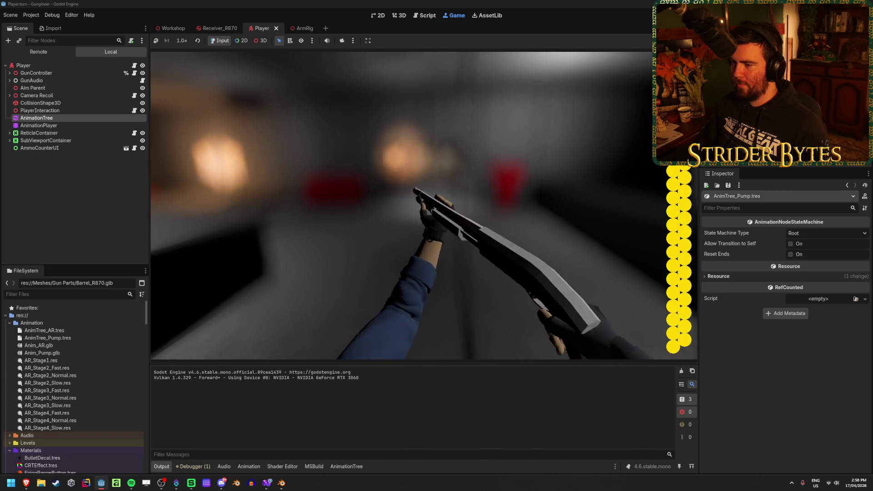
key("F8")
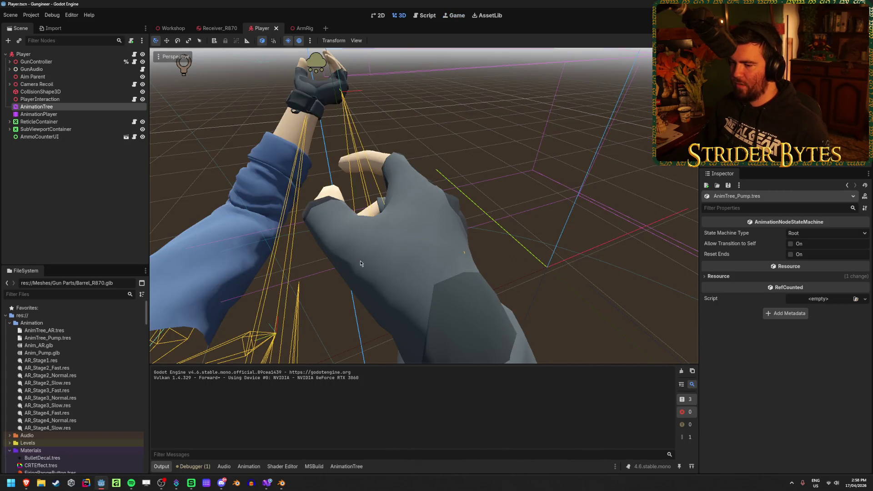
scroll(384, 242, "down", 5)
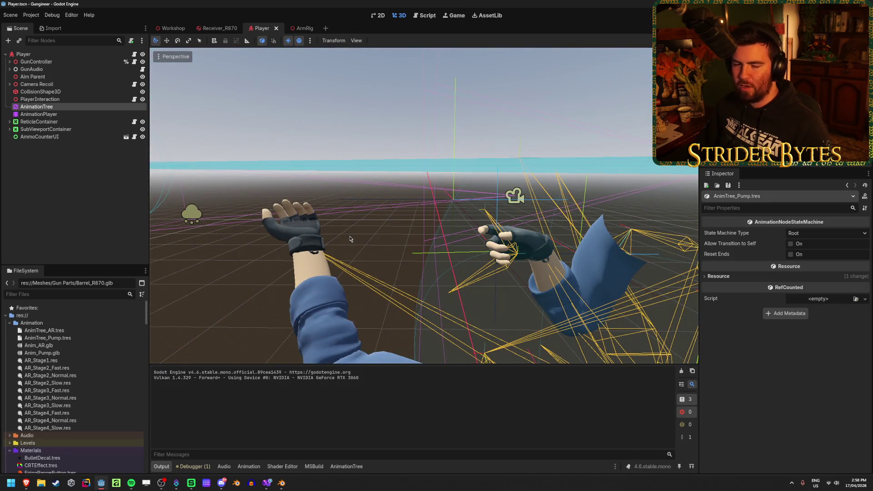
left_click(105, 193)
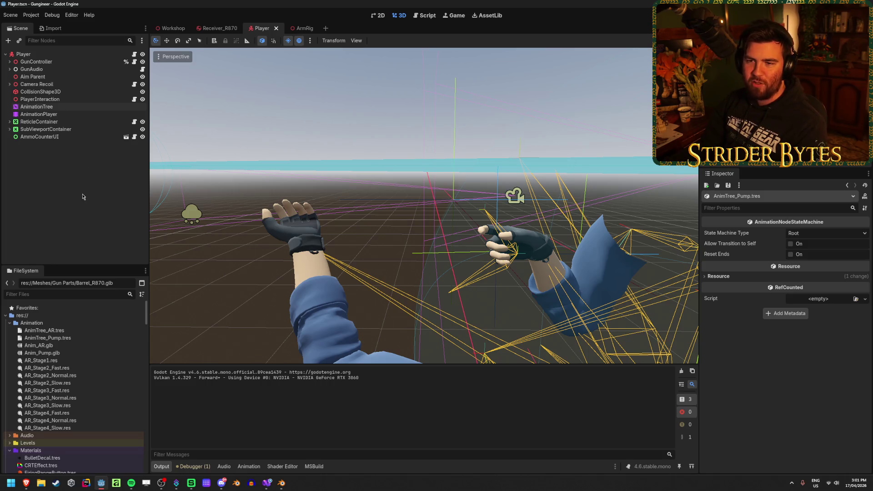
Step: Select the Player's AnimationPlayer to show Anim_AR/AR_Stage1's Skeleton3D tracks, then deselect it
left_click(69, 114)
left_click(82, 157)
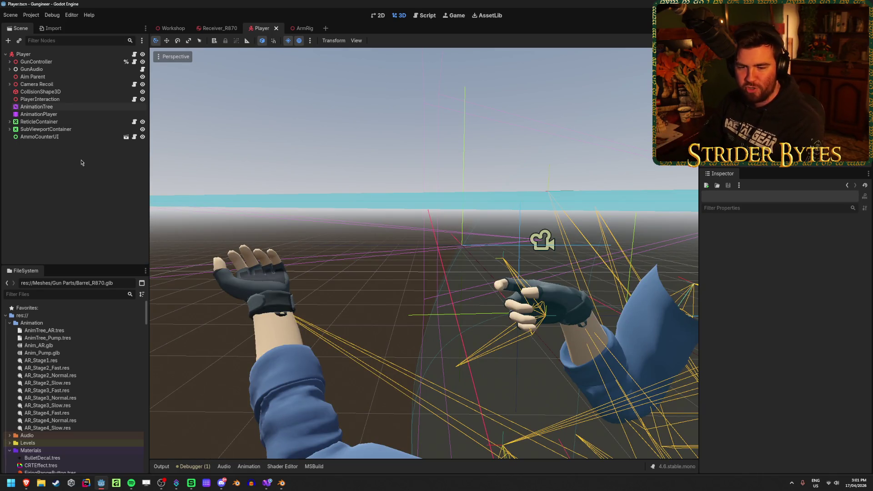
left_click(82, 117)
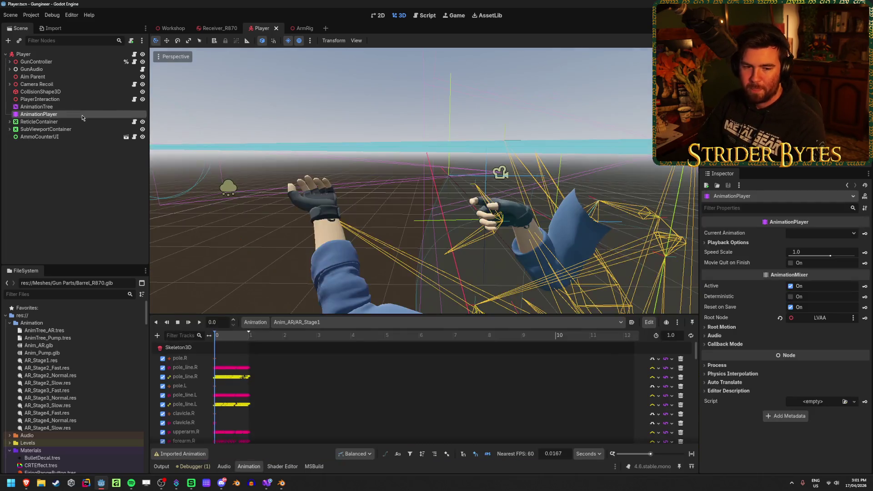
left_click(94, 216)
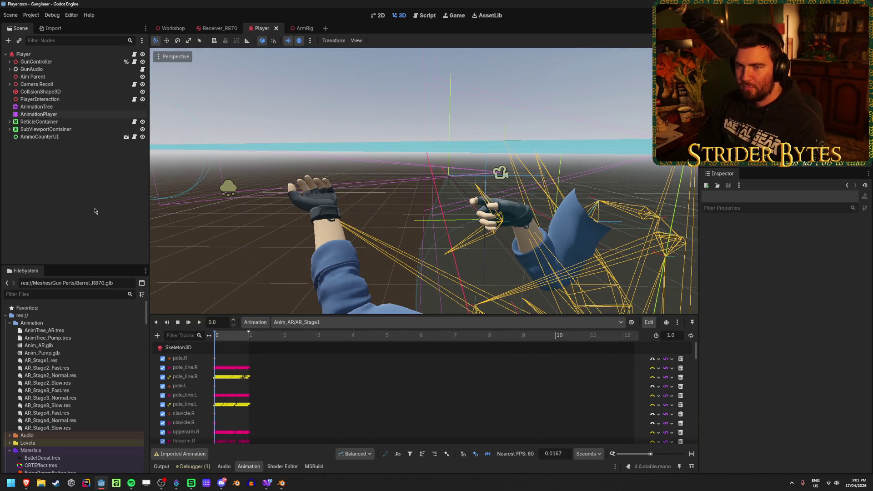
left_click(101, 85)
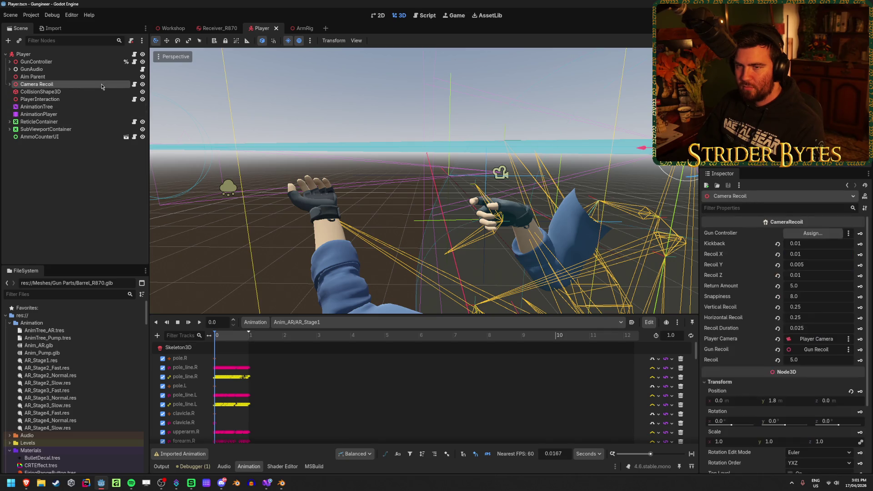
left_click(66, 175)
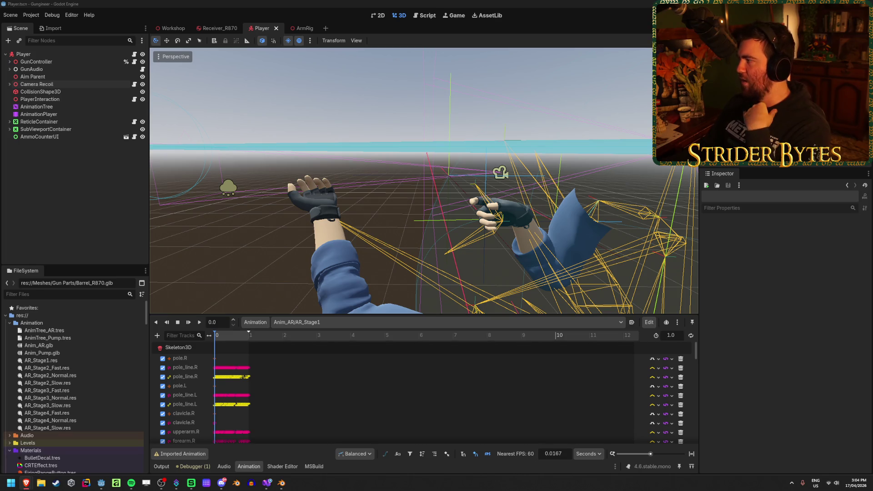
left_click(219, 3)
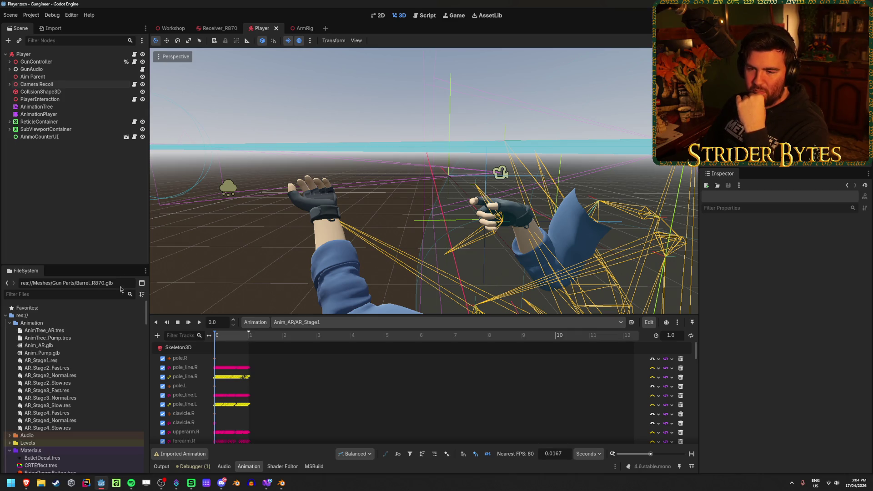
left_click(31, 323)
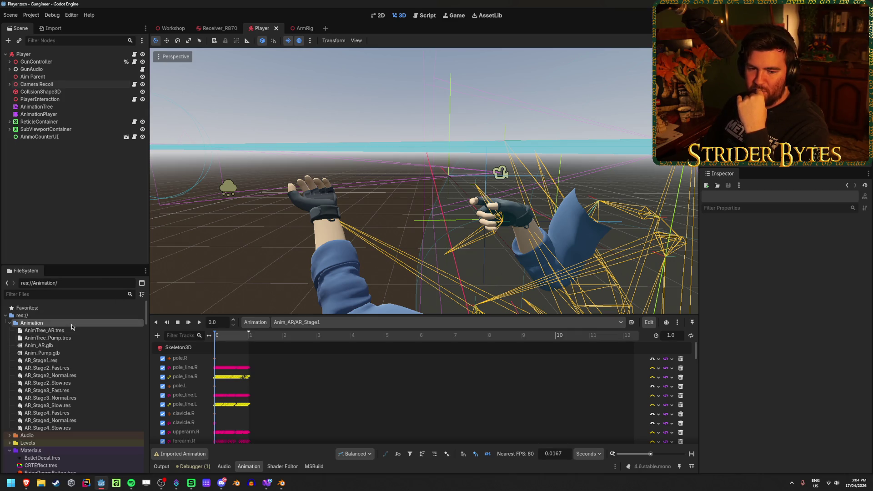
Step: In the FileSystem dock, collapse Animation and Meshes, expand Raw toward Gun Models, then go to Receiver_R870
left_click(10, 322)
left_click(10, 354)
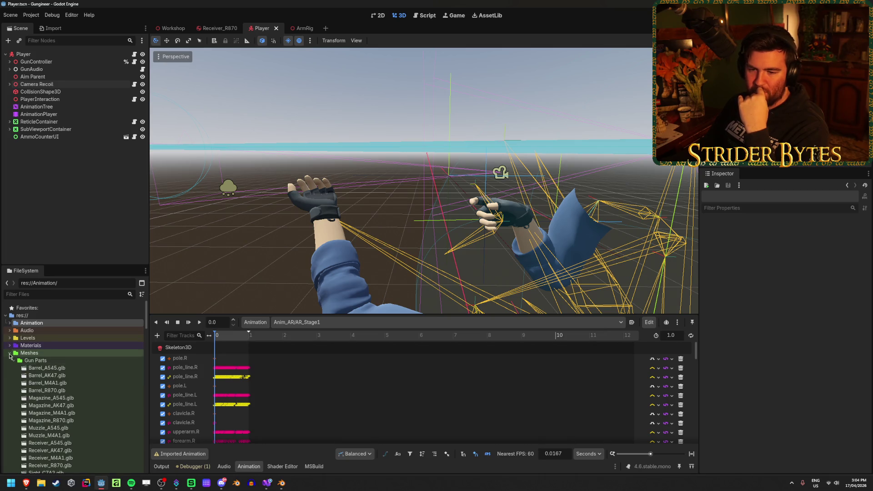
left_click(10, 353)
left_click(10, 375)
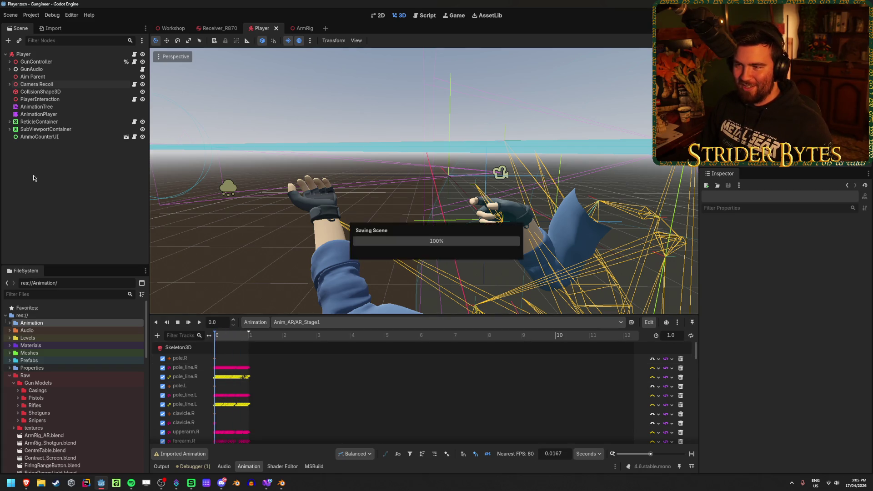
left_click(215, 32)
Step: In the Workshop scene, fly the view toward the firing range and save the scene
key("Escape")
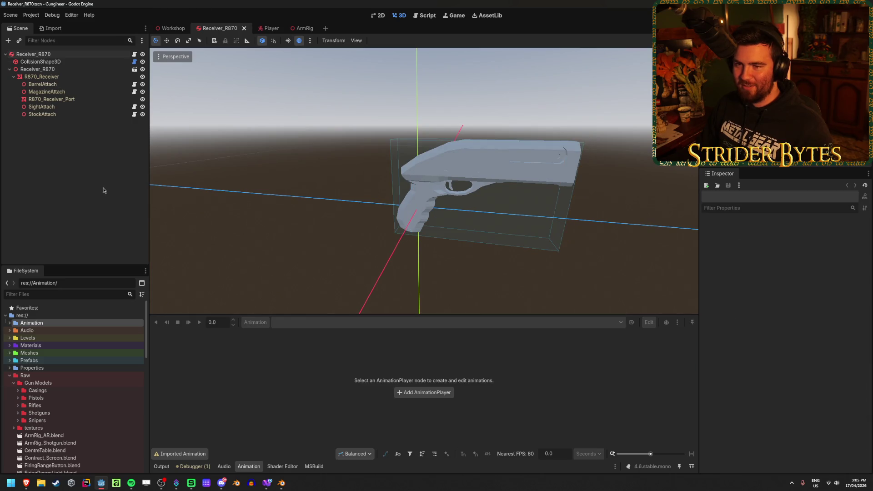
left_click(172, 28)
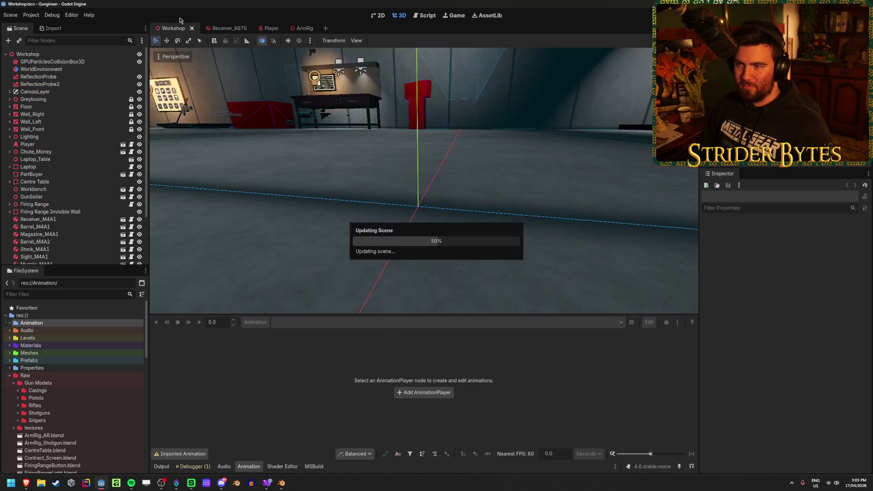
right_click(426, 250)
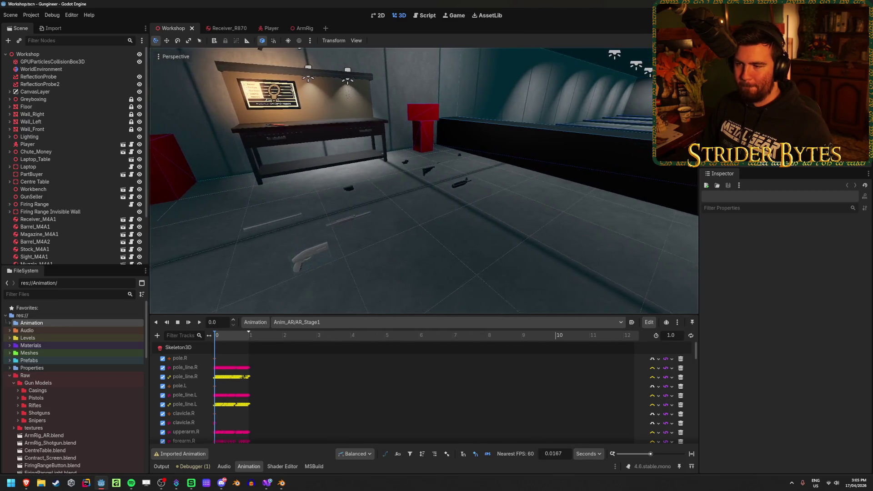
key("w")
scroll(425, 251, "down", 2)
scroll(425, 251, "up", 4)
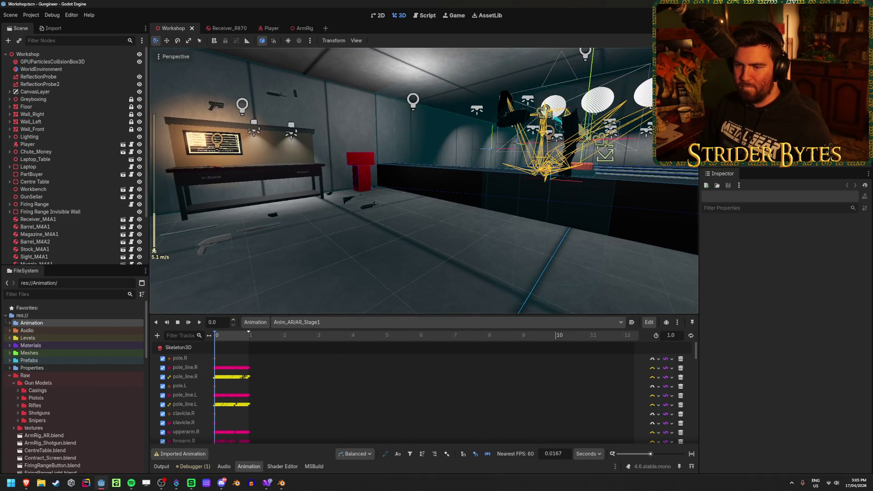
key("ctrl+s")
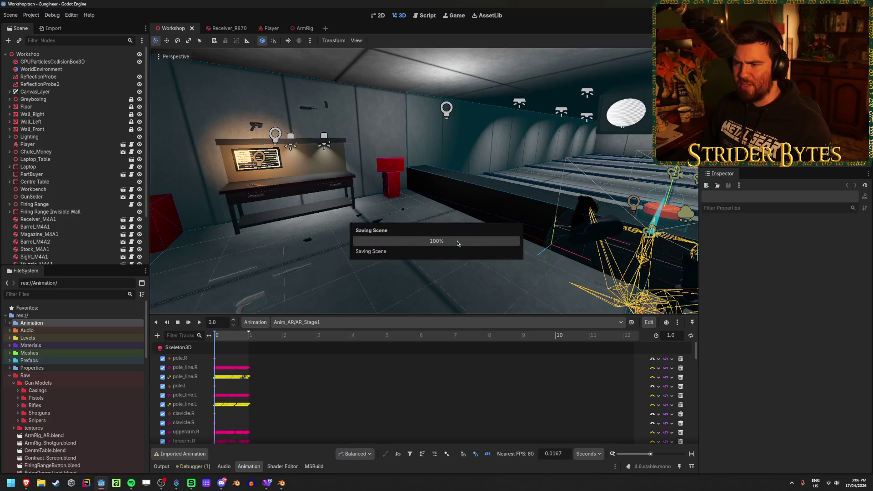
Step: Look over the workbench and shelf wall, then return to the Receiver_R870 scene
key("w")
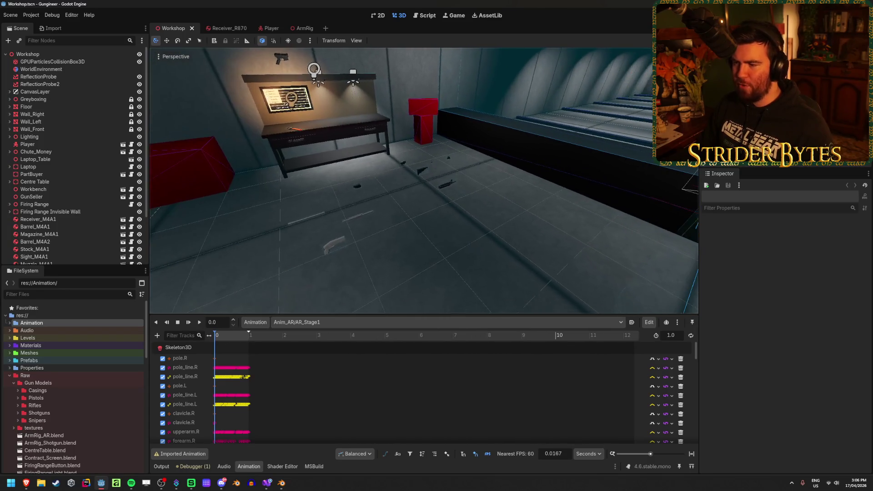
key("s")
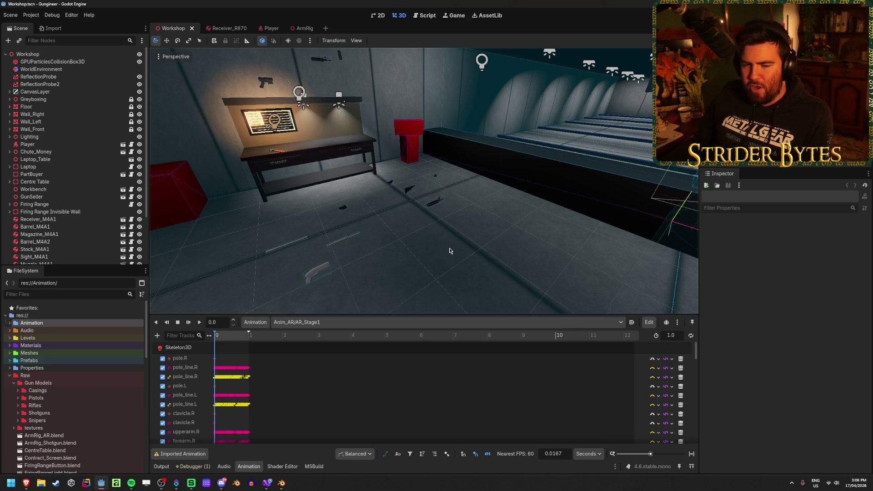
mouse_move(450, 251)
left_mouse_down()
mouse_move(218, 241)
mouse_move(449, 251)
left_mouse_up()
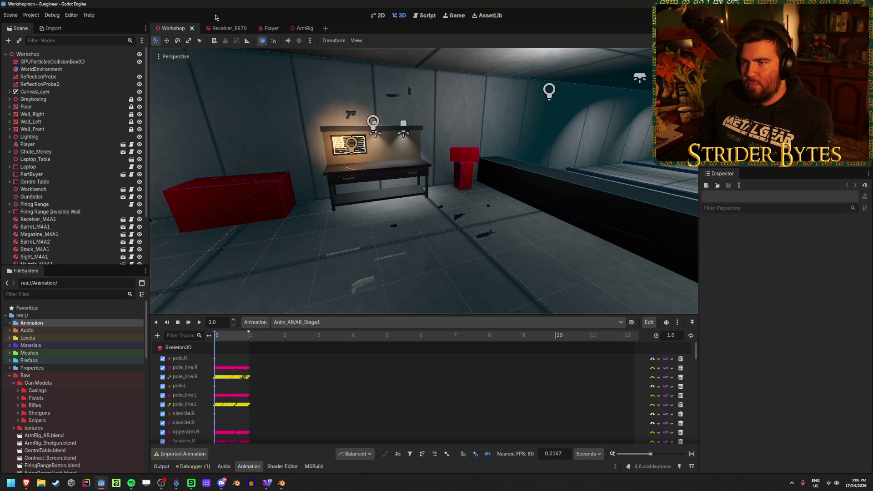
left_click(220, 28)
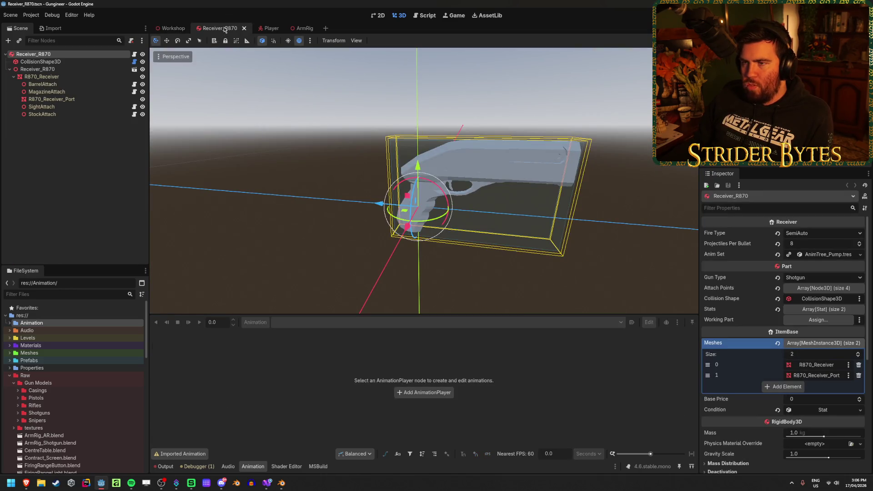
Step: Close the Receiver_R870 scene, open the Player scene and select its AnimationTree
middle_click(224, 28)
left_click(247, 29)
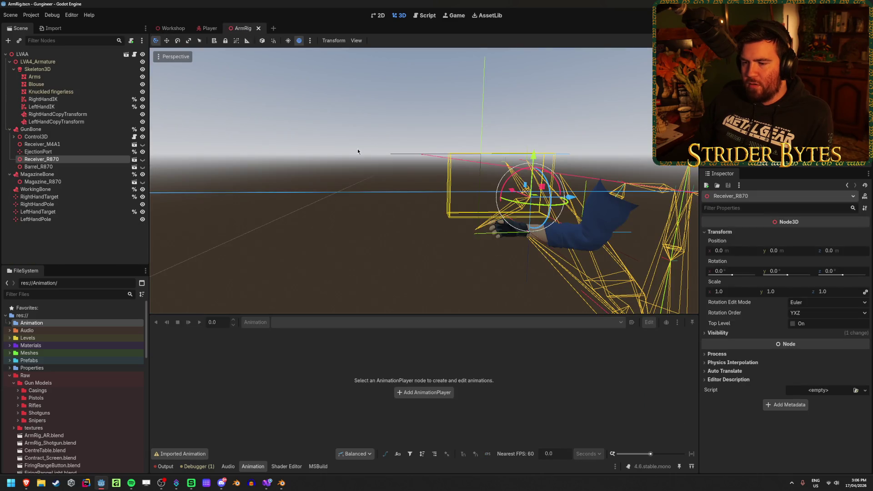
left_click(209, 28)
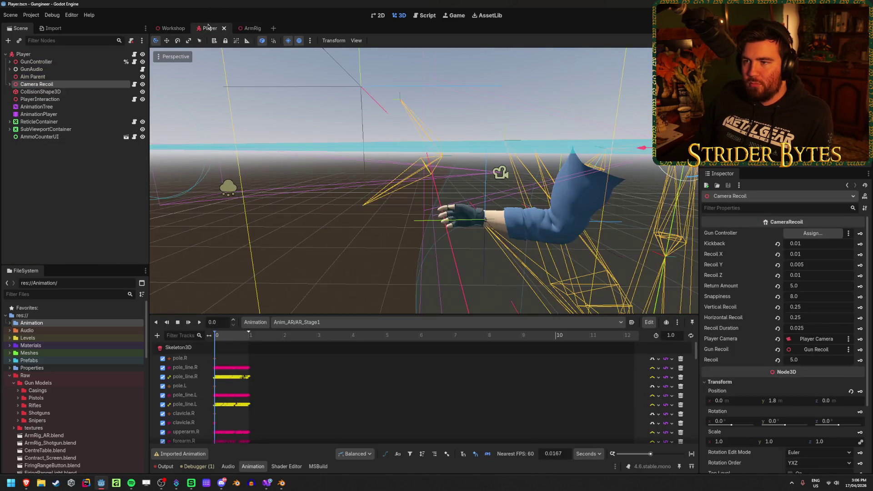
left_click(79, 115)
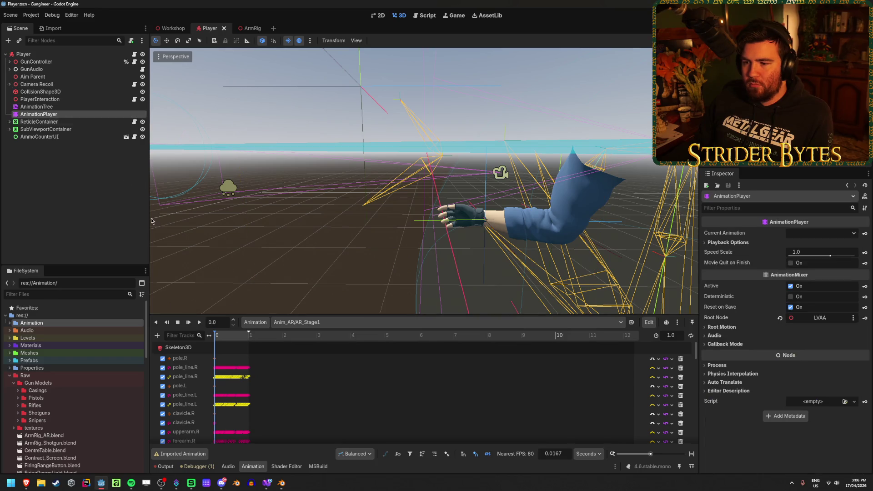
left_click(70, 107)
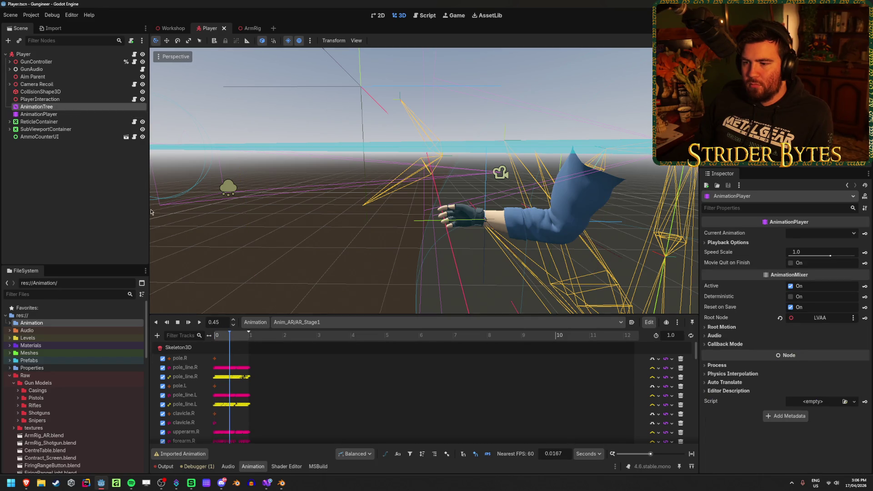
Step: Preview Anim_Pump/Idle in the animation editor, then show Receiver_R870 on the ArmRig
left_click(253, 466)
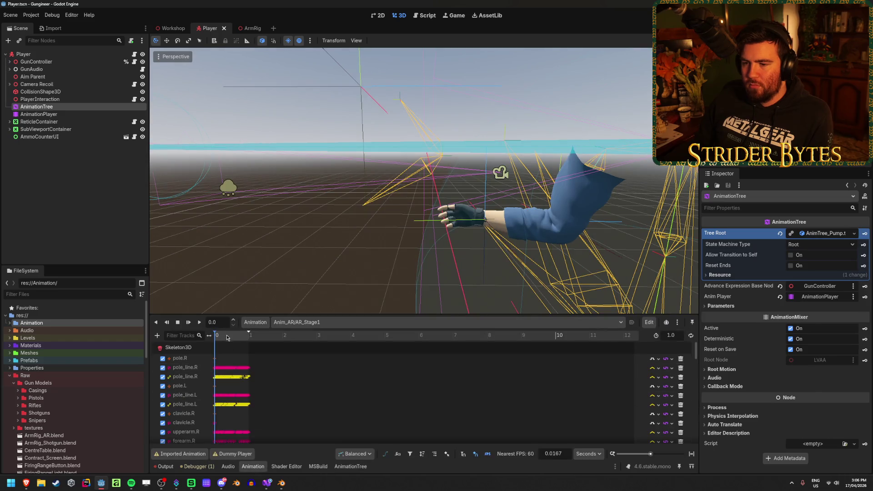
left_click(333, 322)
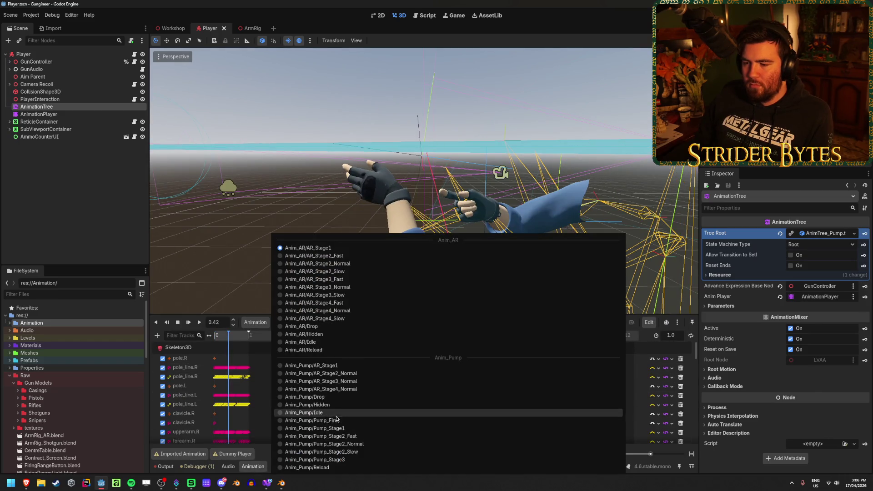
left_click(334, 413)
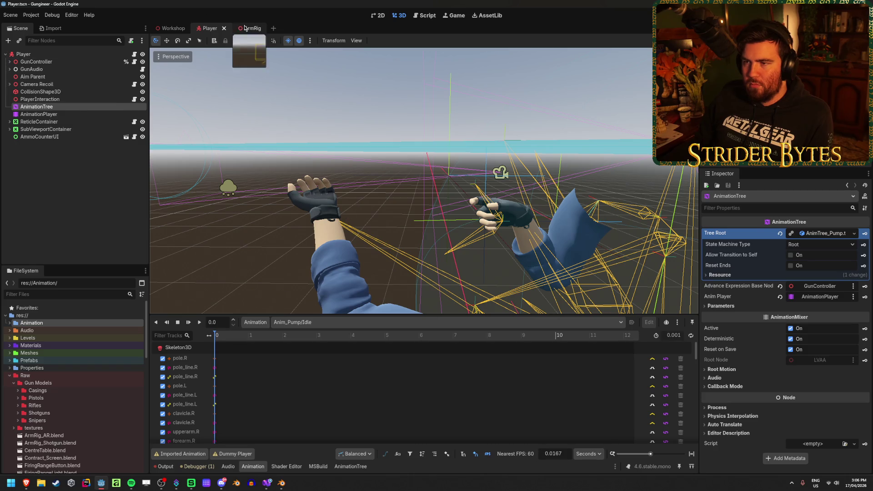
left_click(249, 28)
left_click(142, 159)
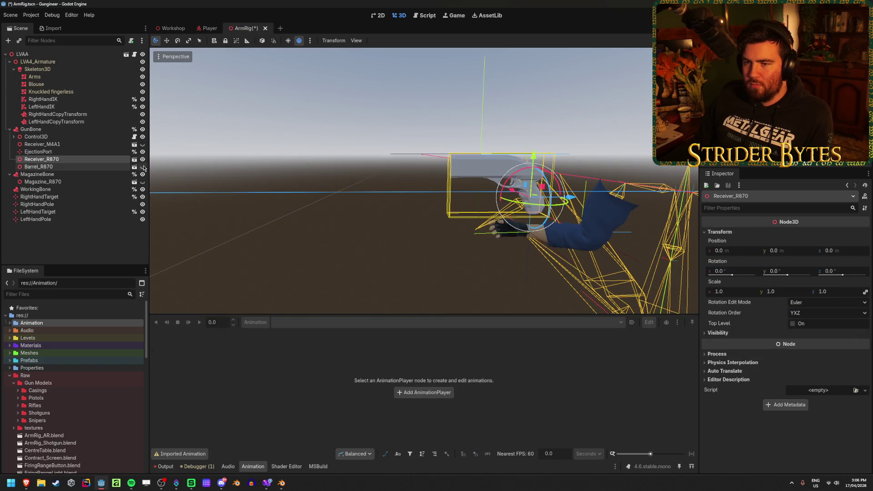
Step: Show Barrel_R870 and Magazine_R870 on the rig and save the ArmRig scene
left_click(142, 166)
left_click(142, 182)
key("ctrl+s")
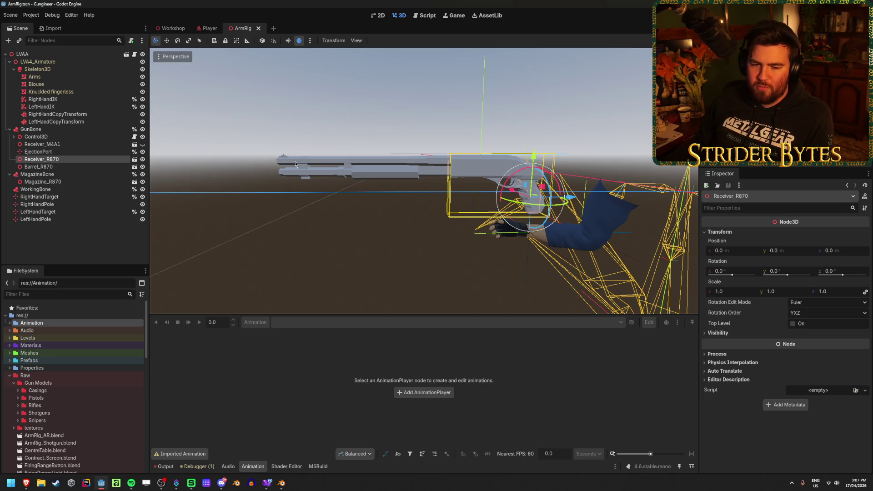
Step: Fly closer to the shotgun and inspect the MagazineBone and WorkingBone nodes
left_click(384, 237)
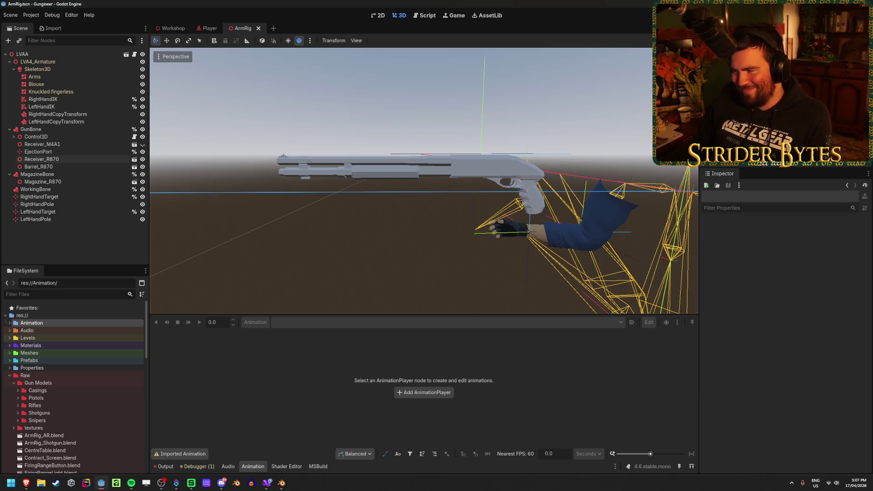
key("w")
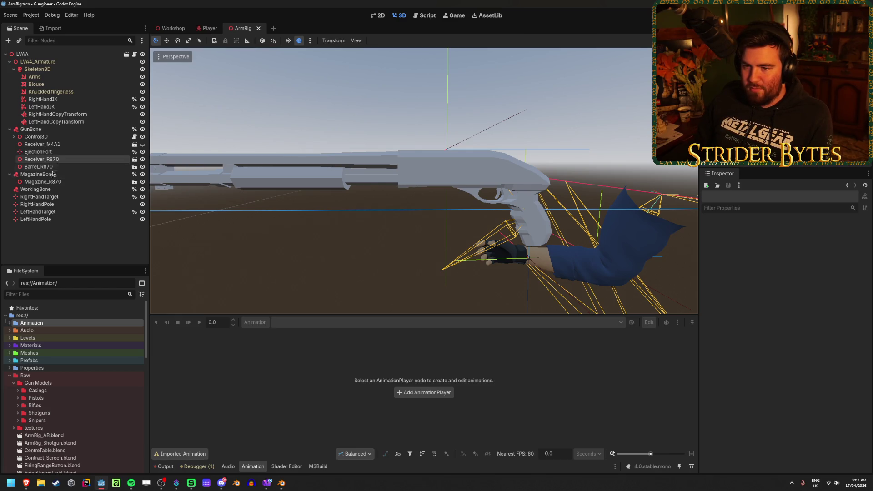
left_click(36, 174)
left_click(41, 190)
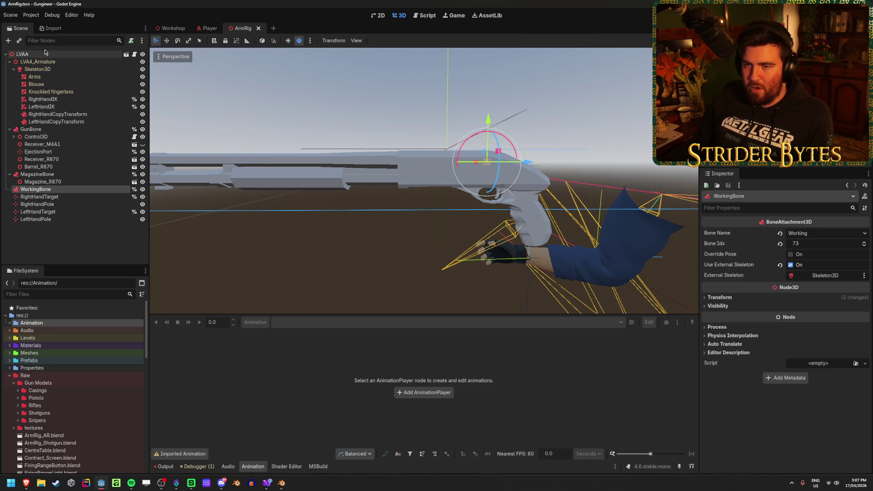
left_click(62, 135)
key("ctrl+shift+Tab")
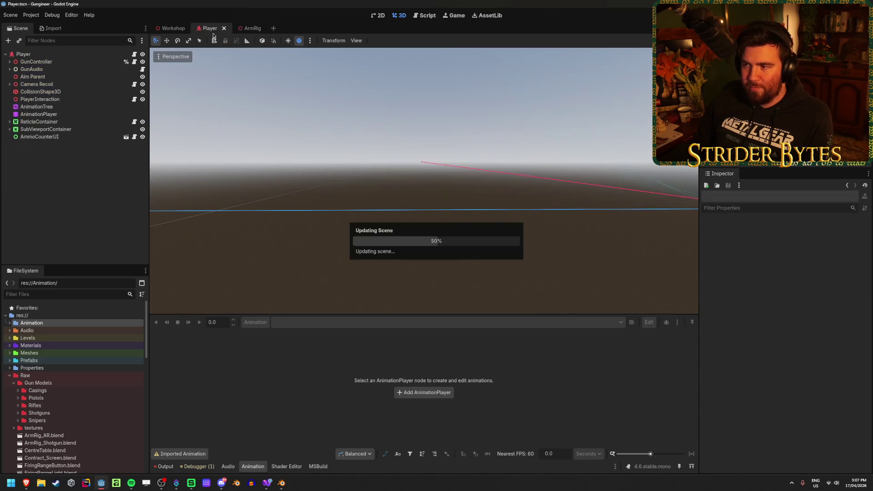
Step: Check the AnimationTree graph, then scrub the animation to about 0.7 s to preview the grip
left_click(59, 107)
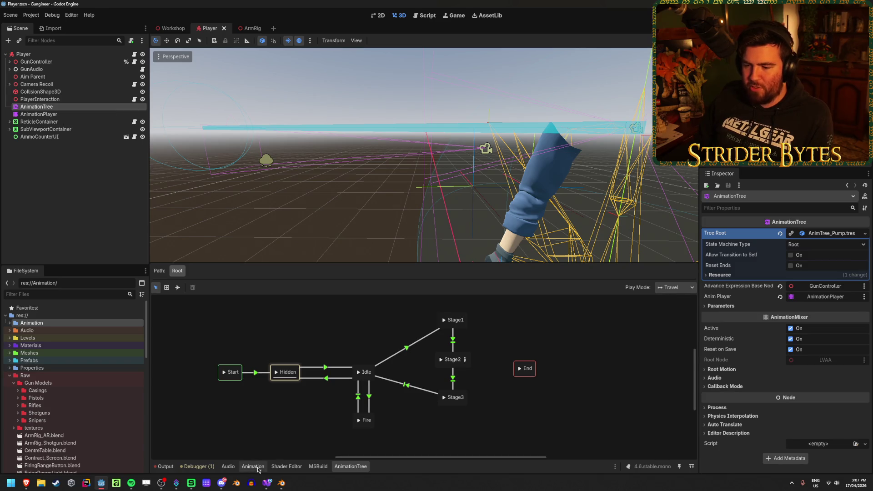
left_click(252, 466)
left_click(235, 338)
mouse_move(234, 341)
left_mouse_down()
mouse_move(245, 341)
mouse_move(210, 349)
left_mouse_up()
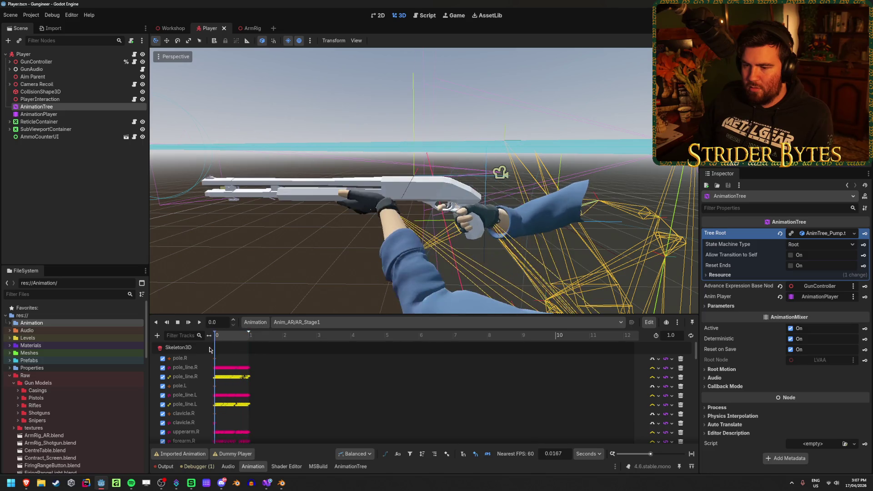
Step: Preview the Anim_Pump/Idle pose, orbit around the held shotgun, and expand Camera Recoil
left_click(331, 322)
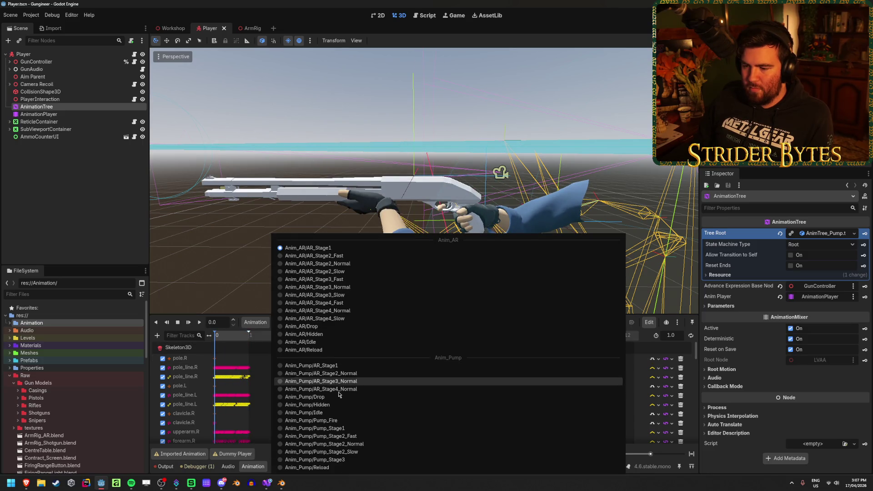
left_click(404, 415)
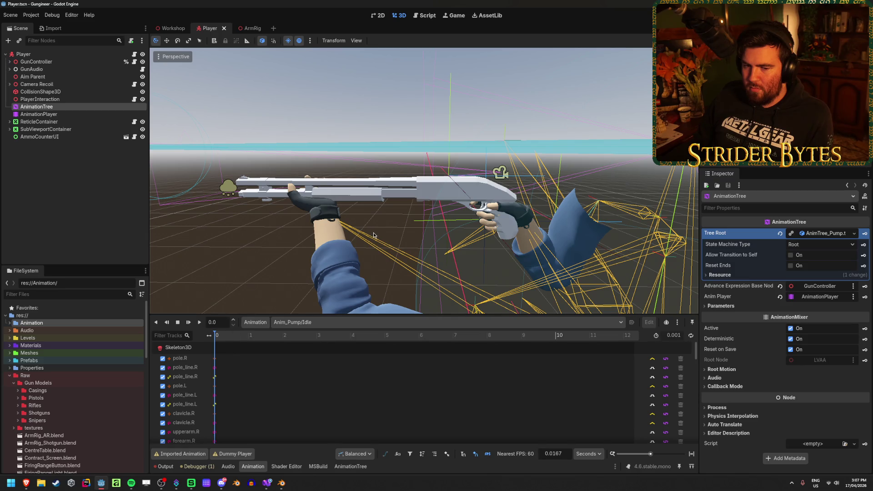
left_click_drag(374, 235, 385, 235)
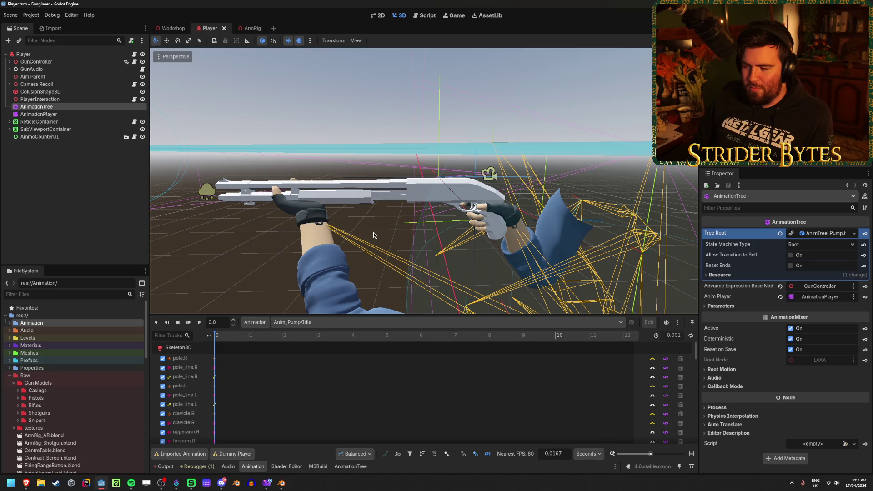
mouse_move(373, 235)
left_mouse_down()
mouse_move(337, 235)
mouse_move(423, 235)
mouse_move(372, 233)
left_mouse_up()
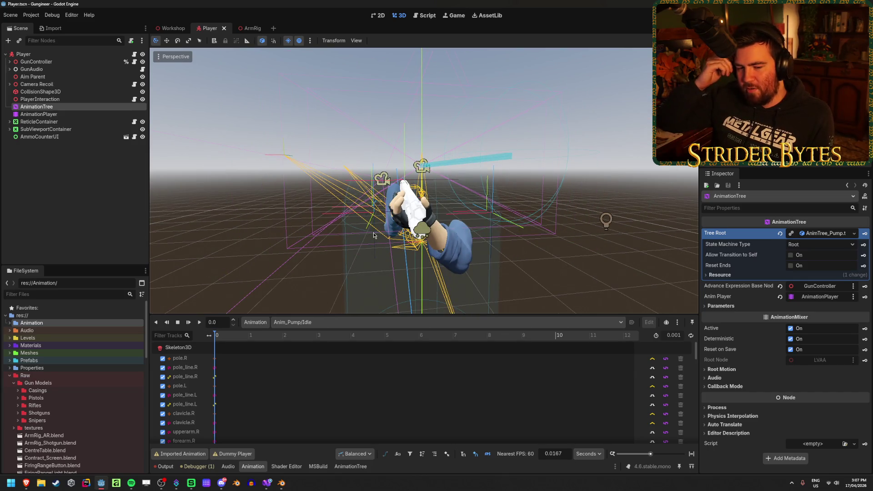
left_click_drag(373, 233, 432, 235)
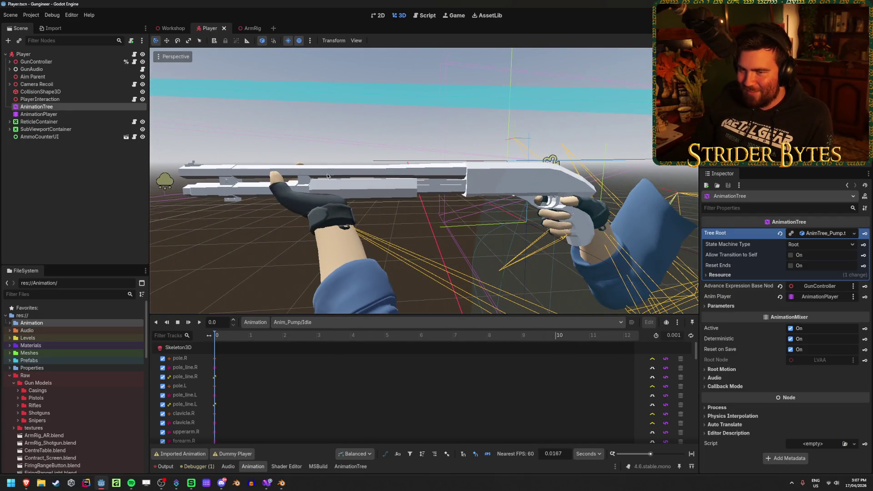
left_click(9, 84)
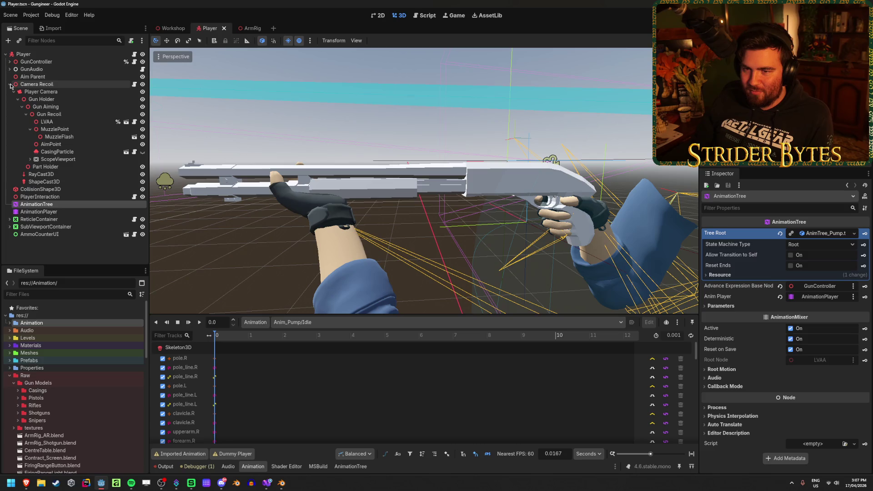
Step: Enable Editable Children on LVAA and inspect the GunBone and MagazineBone attachments
right_click(85, 122)
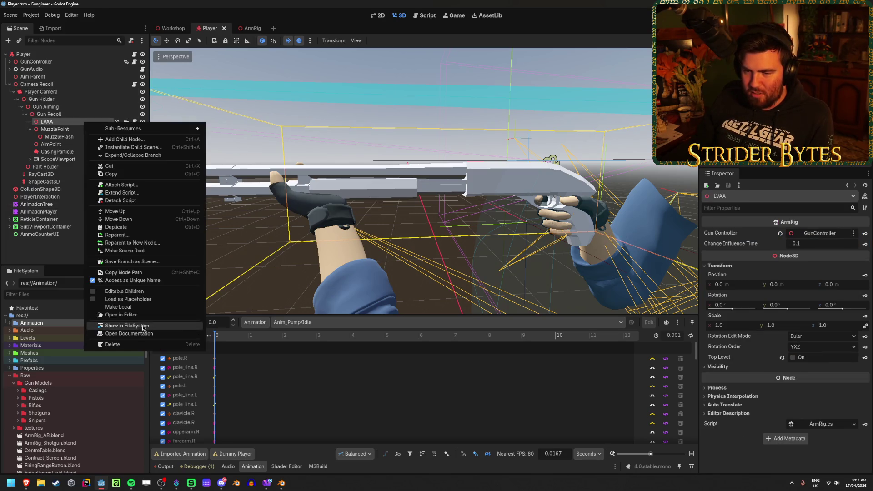
left_click(121, 291)
left_click(75, 195)
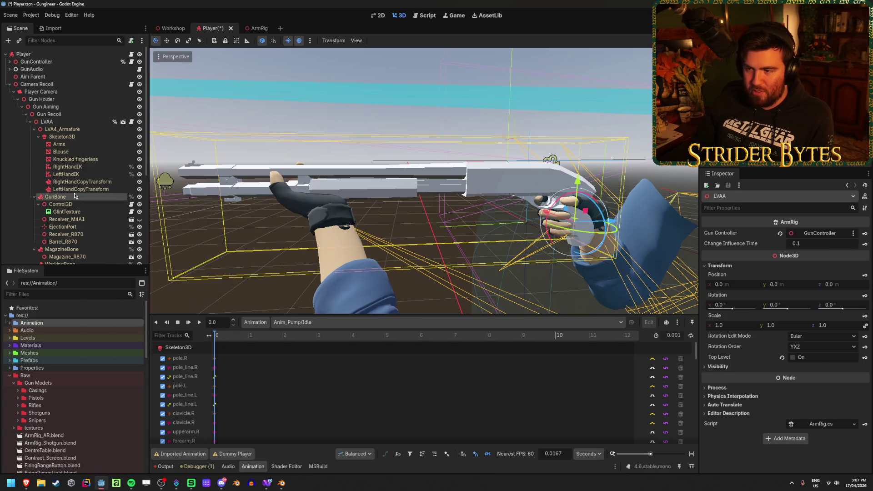
key("w")
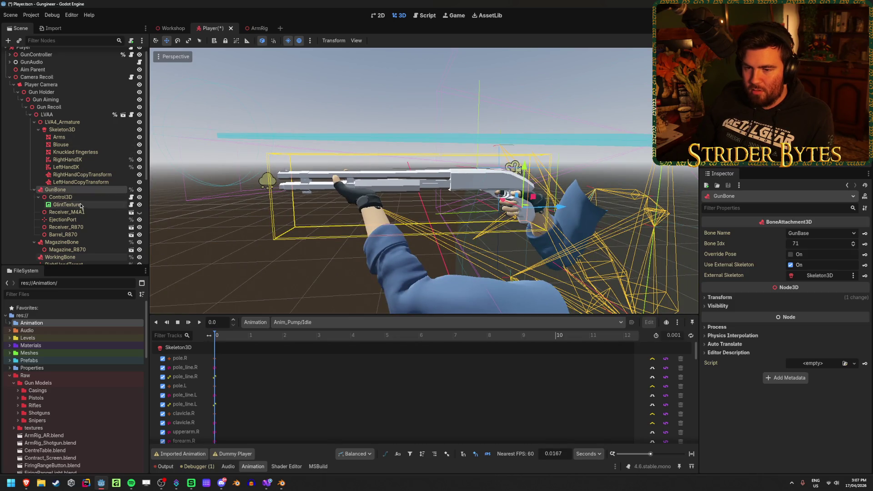
scroll(81, 206, "down", 2)
left_click(67, 218)
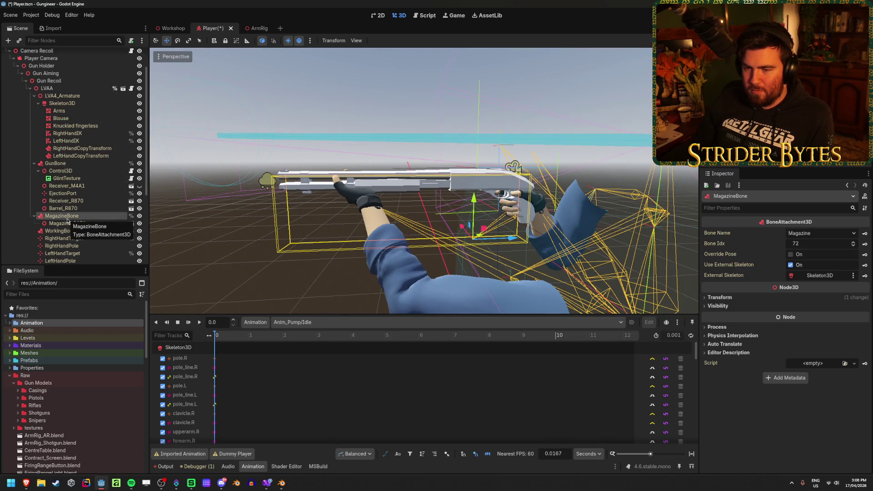
scroll(73, 222, "down", 4)
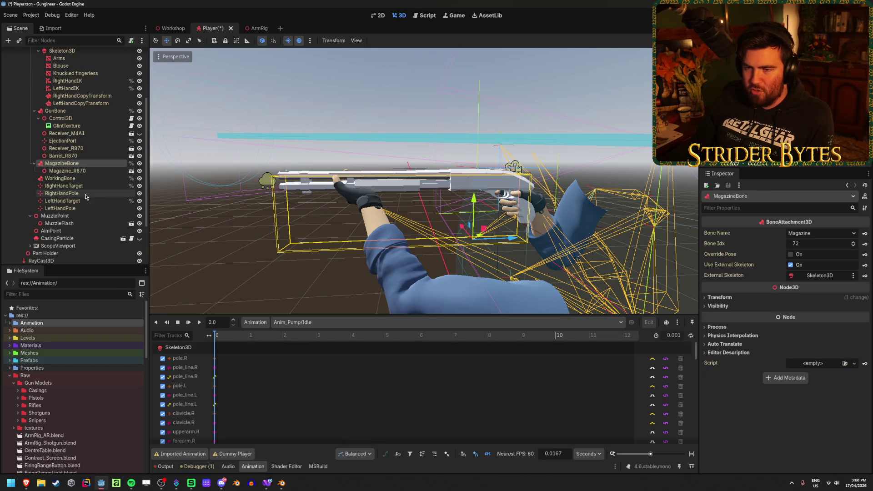
scroll(81, 197, "up", 4)
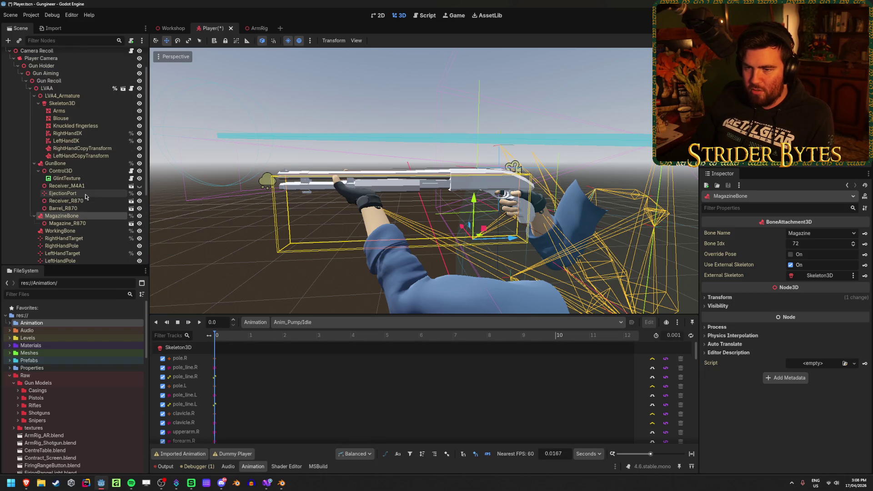
Step: Inspect the RightHandIK, RightHandCopyTransform and LeftHandCopyTransform modifier settings
left_click(80, 133)
left_click(82, 148)
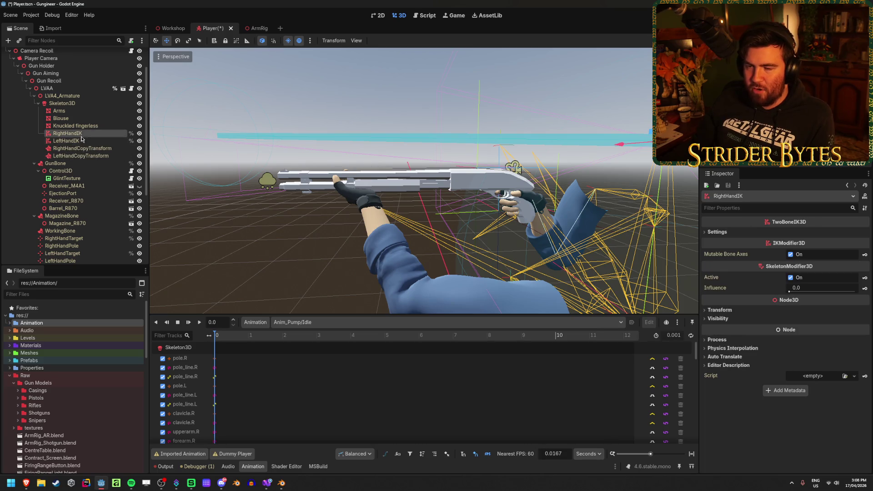
left_click(81, 156)
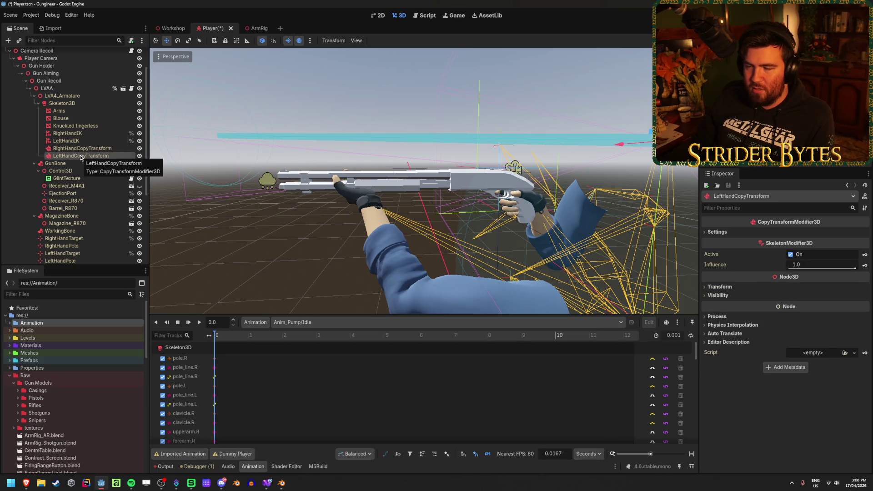
Step: Turn off Editable Children on LVAA and confirm reverting its children
right_click(46, 89)
left_click(91, 253)
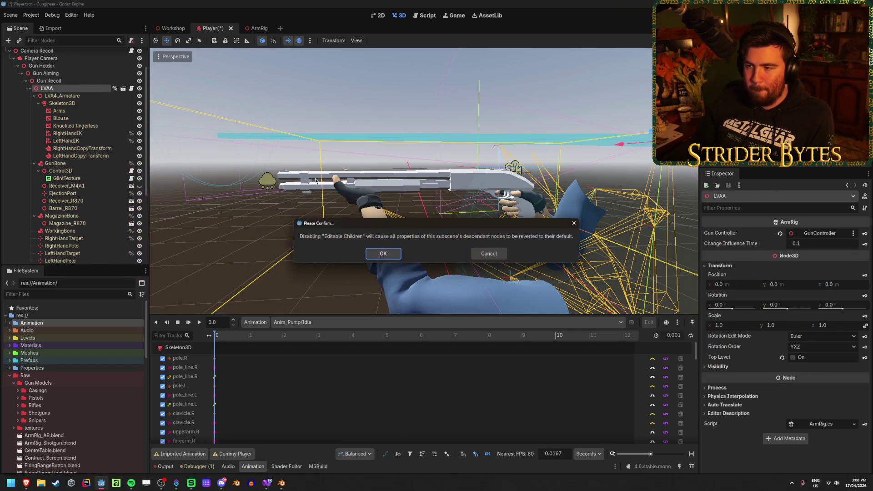
left_click(383, 253)
Step: In ArmRig, raise the RightHandCopyTransform amount to 0.395
left_click(254, 27)
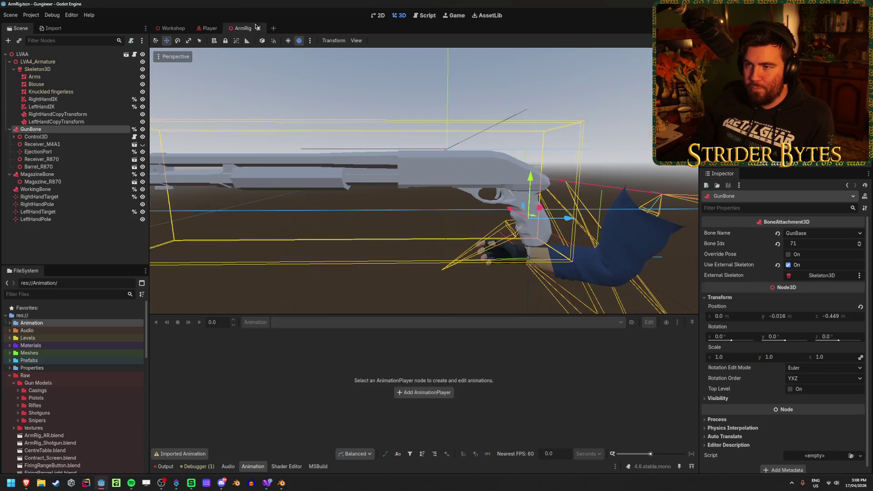
left_click(68, 122)
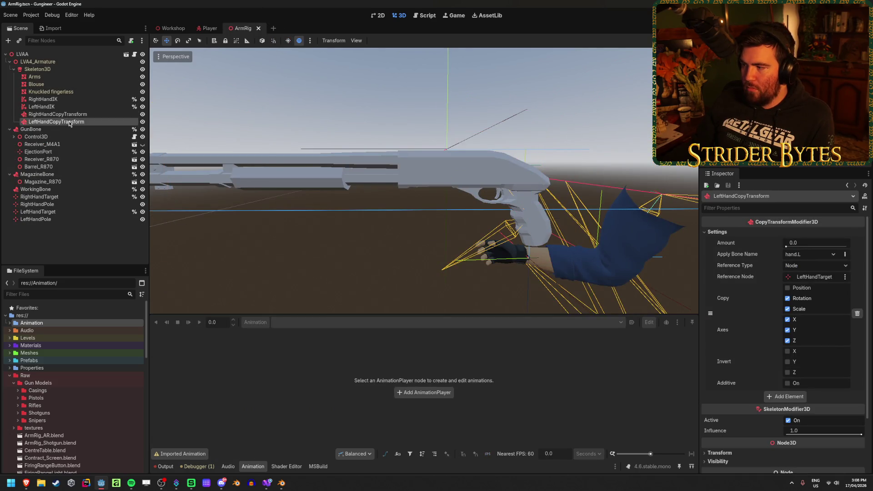
left_click(63, 114)
mouse_move(799, 245)
left_mouse_down()
mouse_move(814, 244)
mouse_move(786, 245)
left_mouse_up()
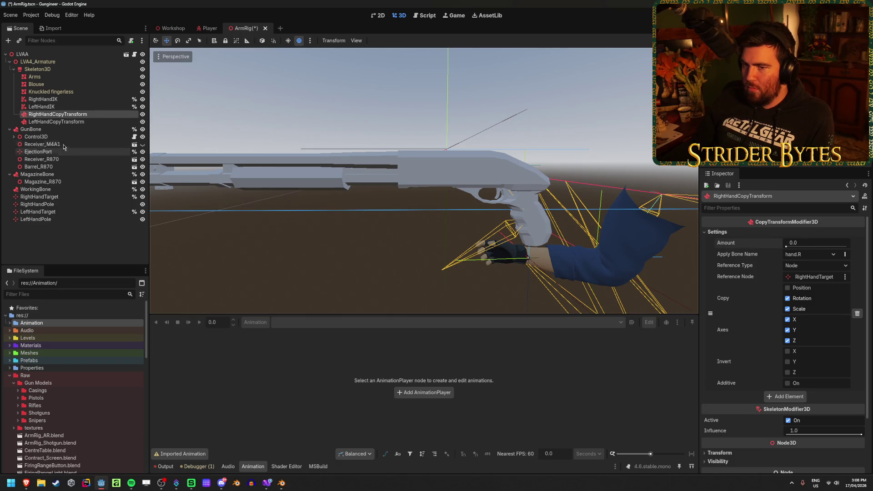
Step: Review the LeftHandIK and LeftHandCopyTransform settings and save the ArmRig scene
left_click(59, 121)
left_click(68, 107)
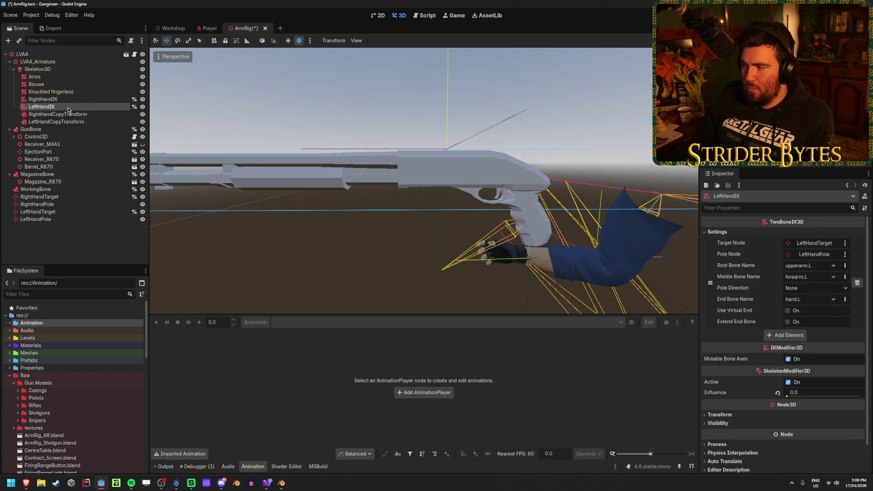
left_click(59, 121)
scroll(351, 205, "down", 2)
scroll(351, 205, "down", 3)
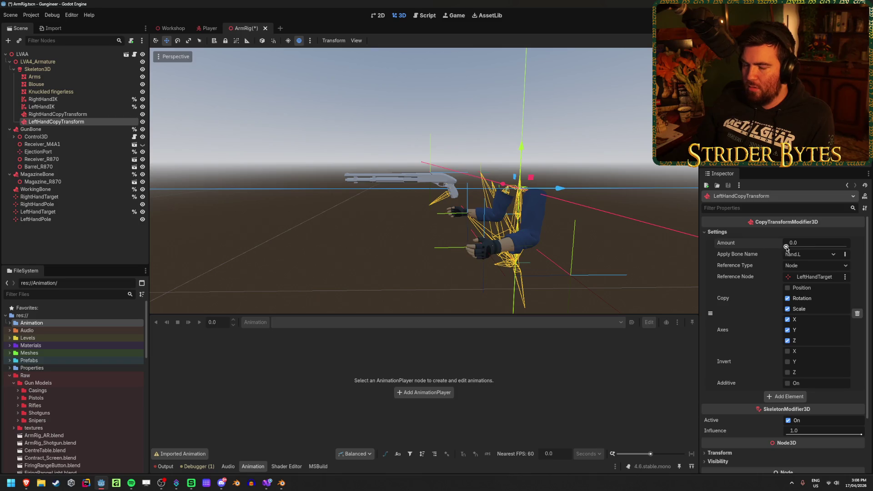
key("ctrl+s")
Step: Step through the hand IK modifiers, orbit around the arms, and undo the accidental move
scroll(216, 132, "up", 3)
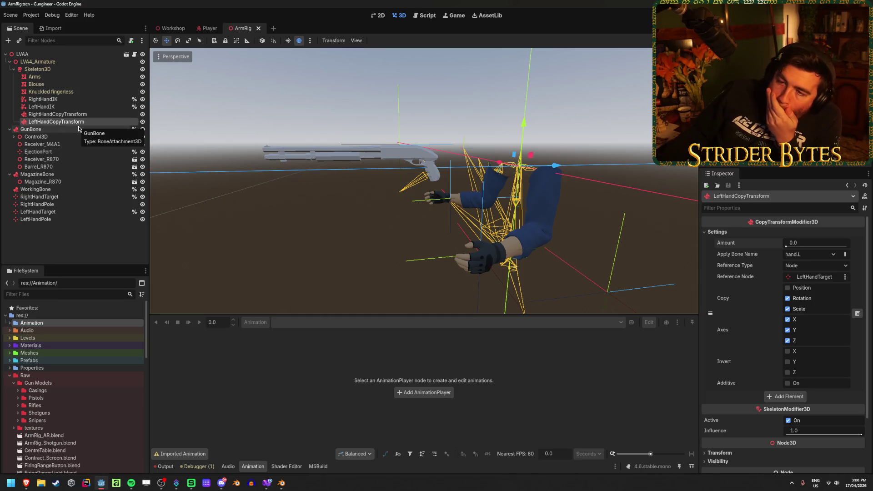
left_click(89, 100)
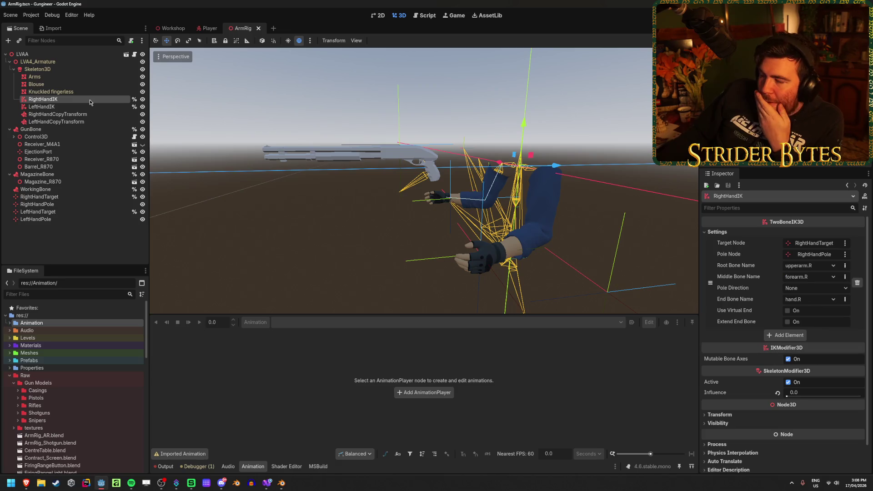
key("Down")
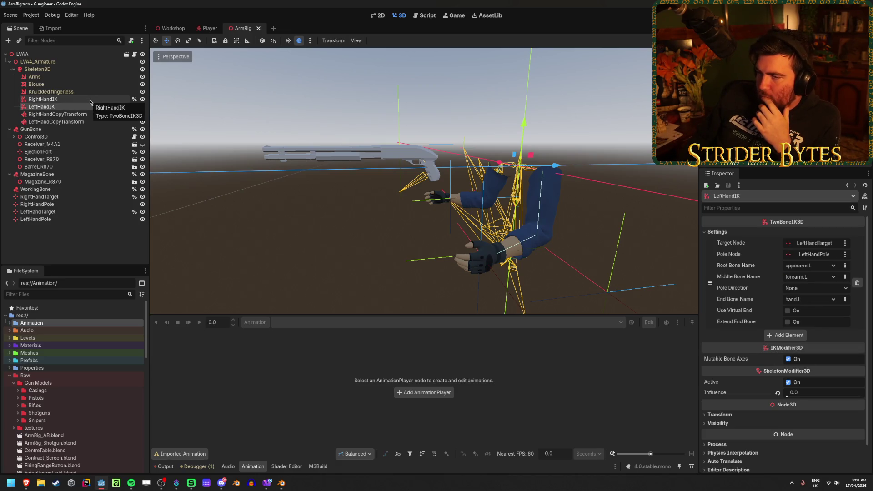
key("Down")
key("Up")
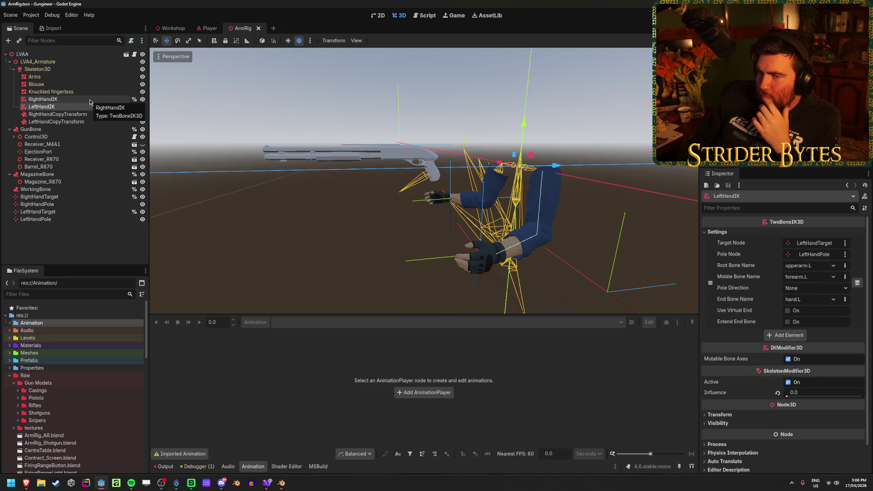
mouse_move(211, 129)
left_mouse_down()
mouse_move(508, 178)
mouse_move(338, 182)
left_mouse_up()
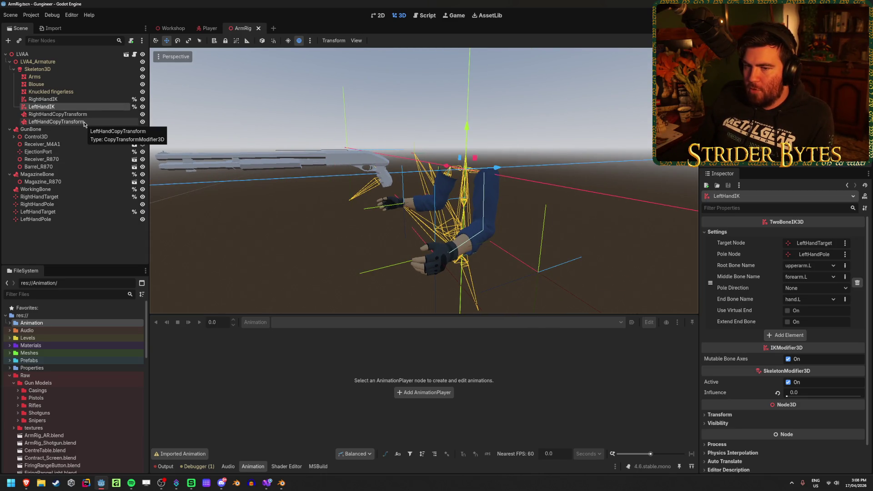
key("ctrl+z")
left_click(76, 197)
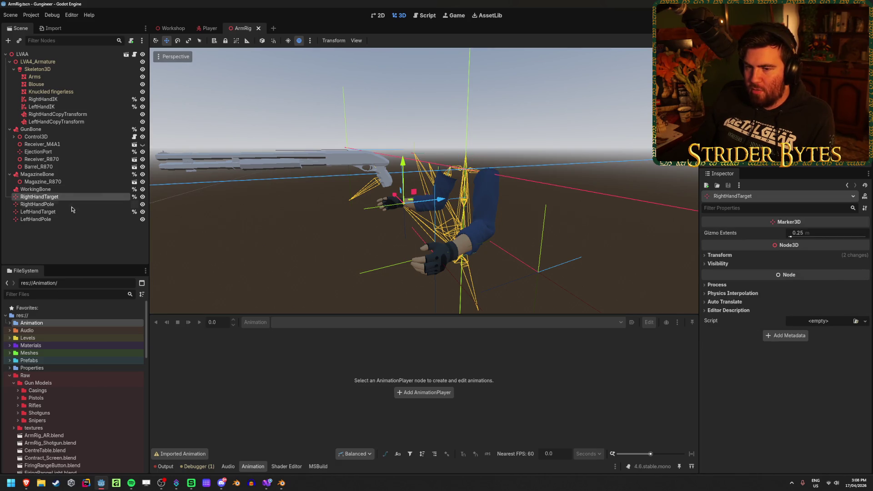
Step: Move LeftHandTarget up toward the gun and set the LeftHandCopyTransform amount to 1.0
left_click(59, 219)
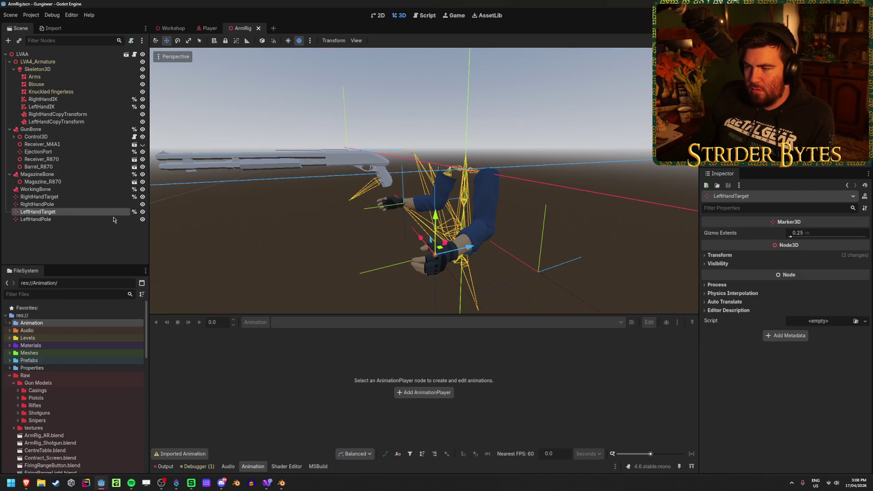
mouse_move(437, 254)
left_mouse_down()
mouse_move(359, 220)
mouse_move(334, 195)
left_mouse_up()
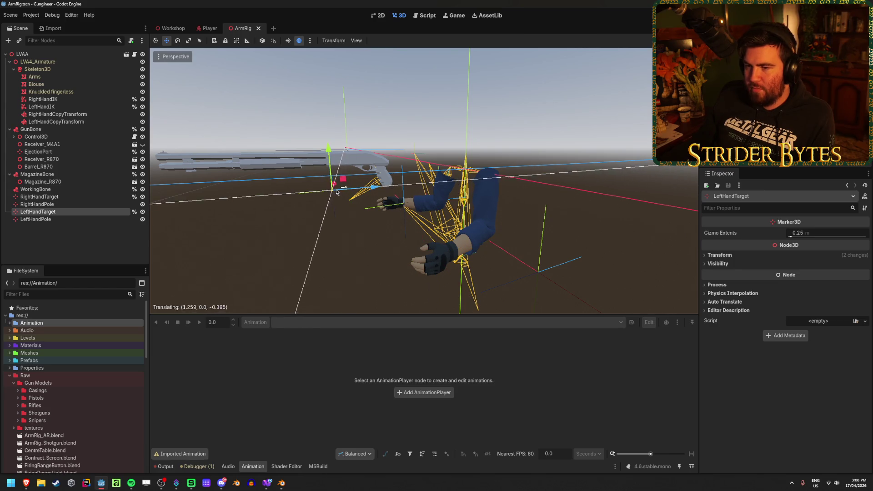
left_click(76, 123)
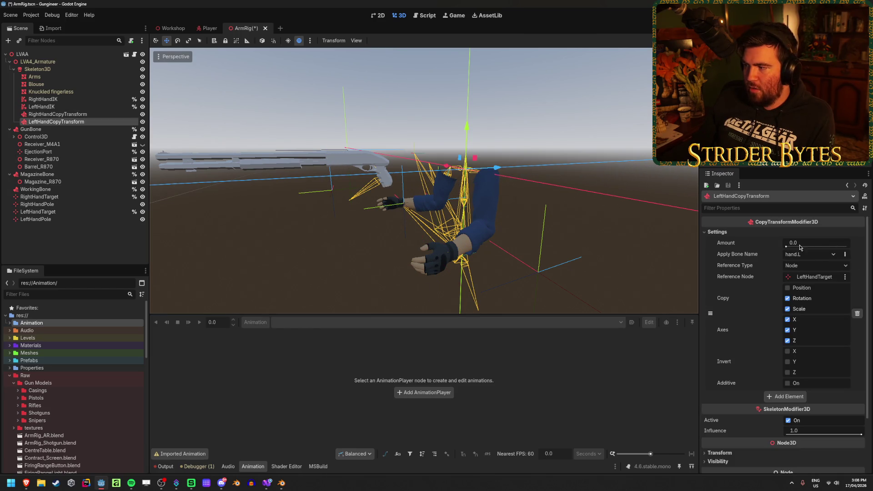
left_click_drag(804, 250, 847, 246)
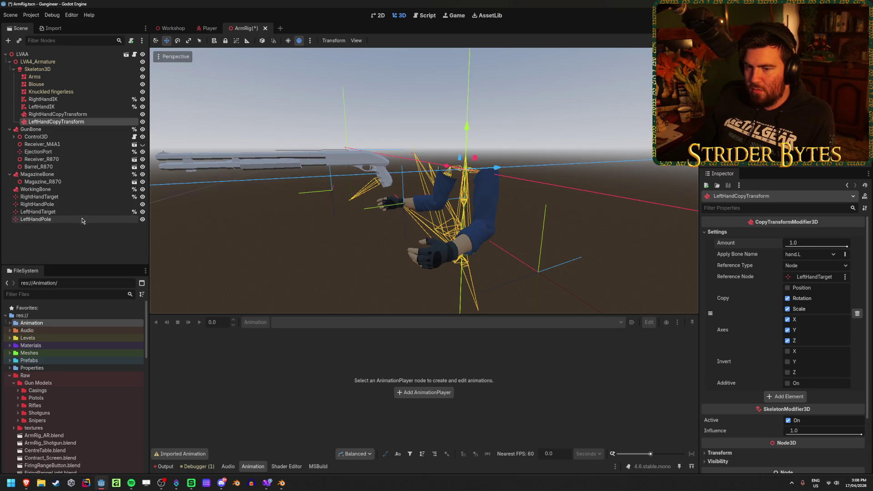
Step: Slide LeftHandTarget further along toward the shotgun's grip
left_click(36, 219)
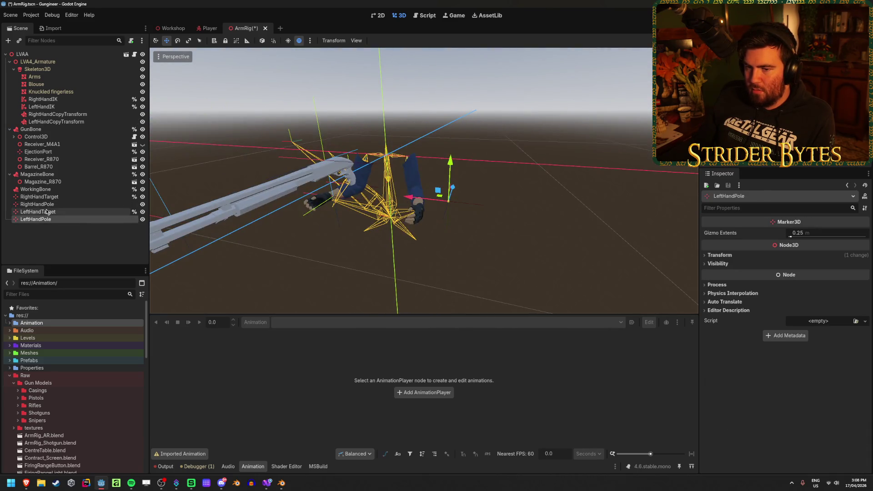
left_click(37, 211)
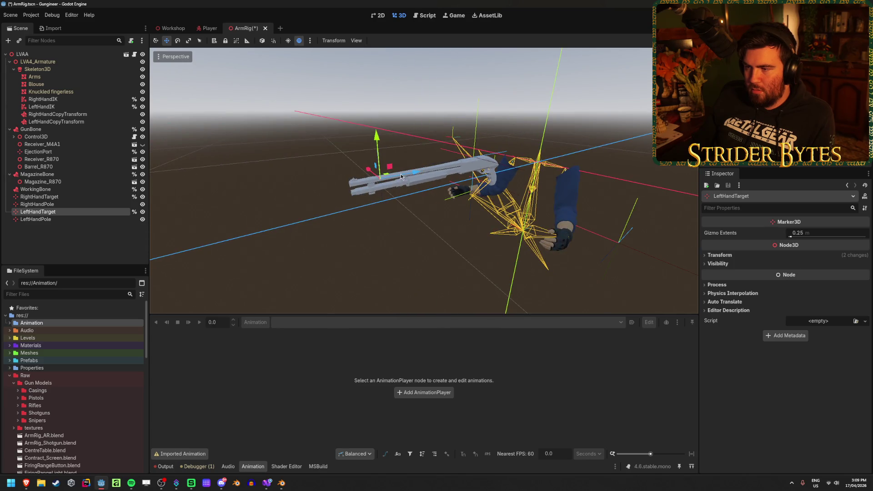
mouse_move(413, 174)
left_mouse_down()
mouse_move(423, 180)
mouse_move(411, 187)
left_mouse_up()
left_click(573, 235)
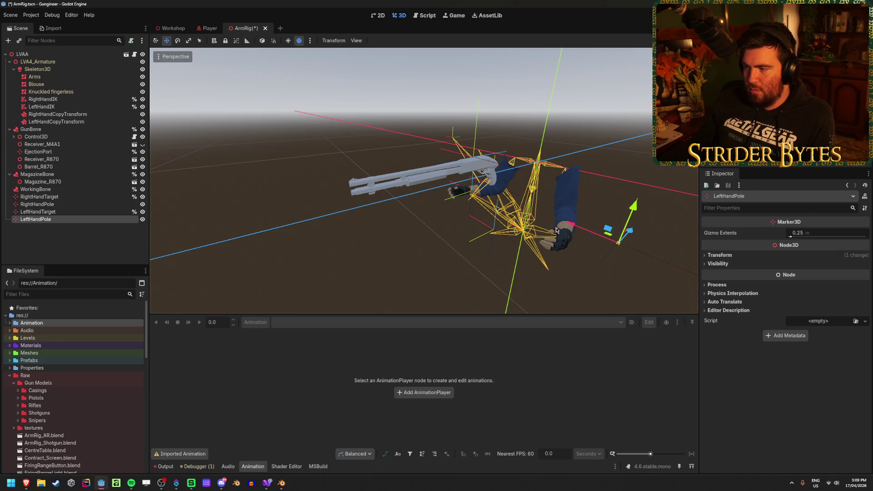
Step: Toggle LeftHandCopyTransform's Copy Position on and back off, leaving rotation and scale only
left_click(62, 122)
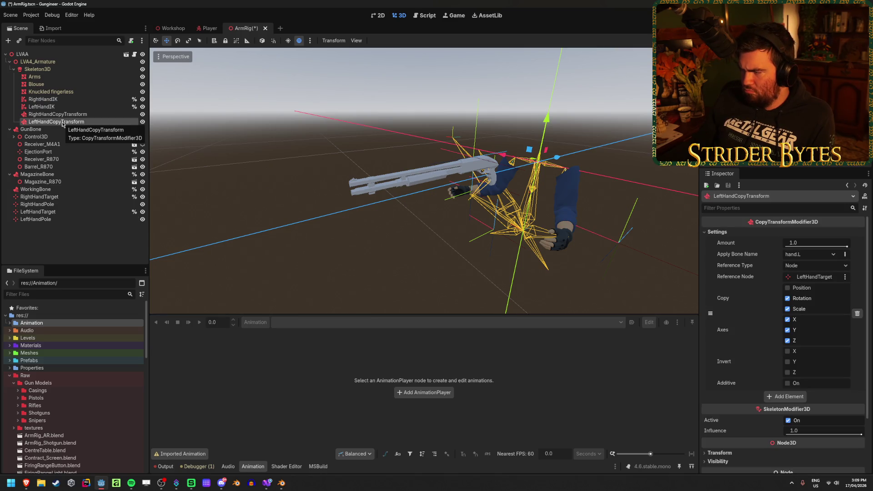
left_click(799, 289)
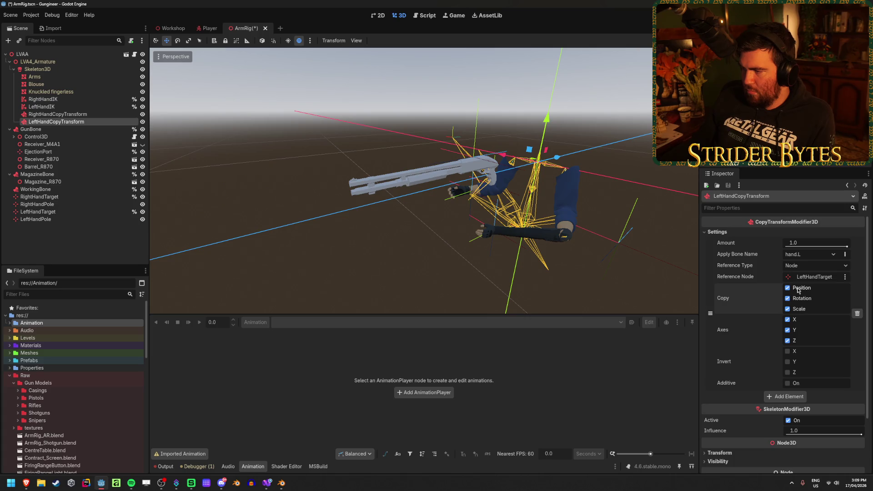
left_click(799, 289)
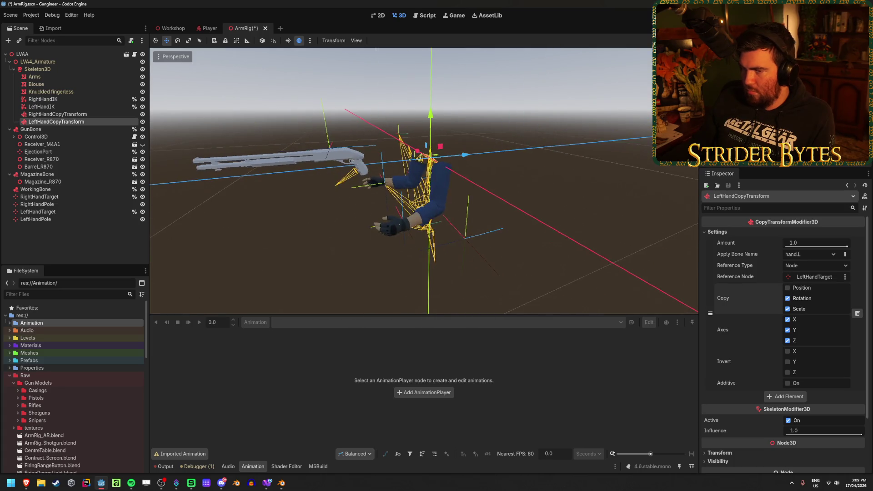
left_click(43, 107)
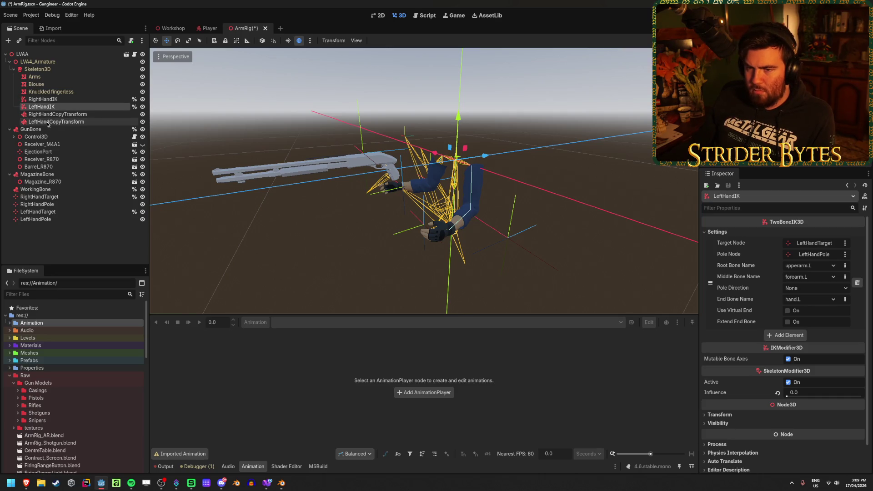
Step: Orbit to a side view and rotate LeftHandTarget about 83 degrees
left_click(50, 212)
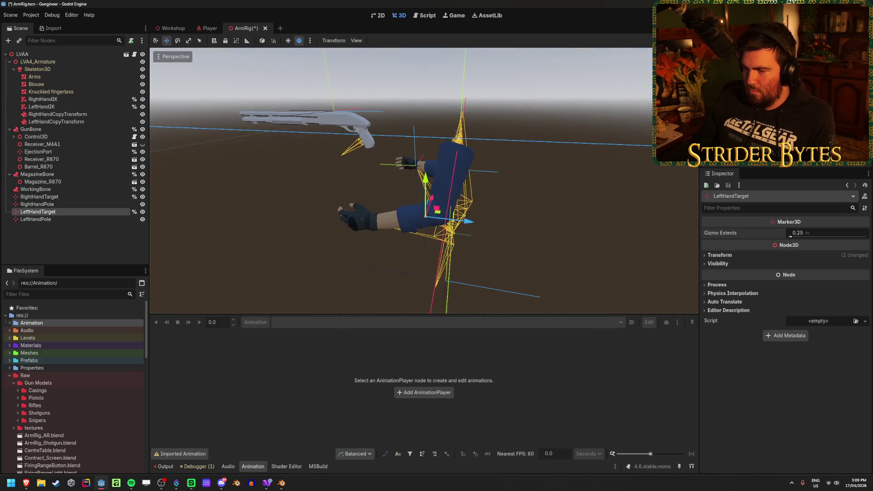
left_click_drag(152, 235, 191, 235)
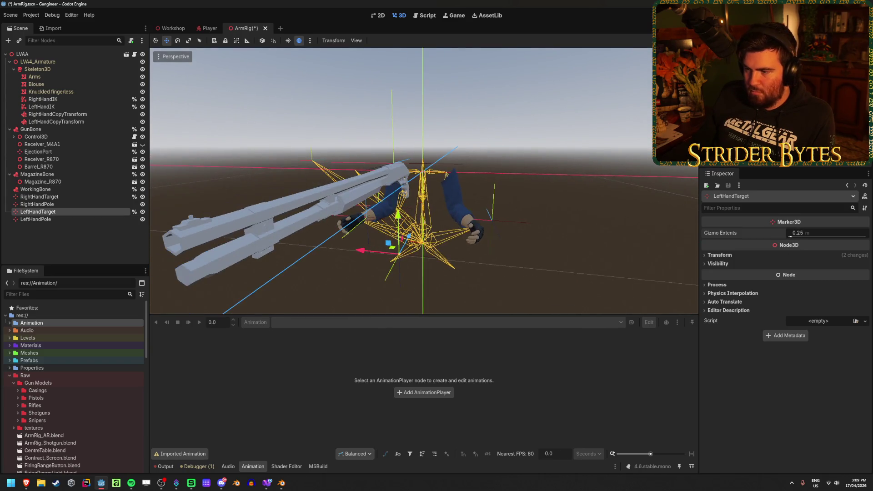
mouse_move(326, 255)
left_mouse_down()
mouse_move(411, 211)
mouse_move(410, 186)
mouse_move(411, 200)
mouse_move(395, 214)
mouse_move(408, 213)
mouse_move(455, 275)
left_mouse_up()
key("e")
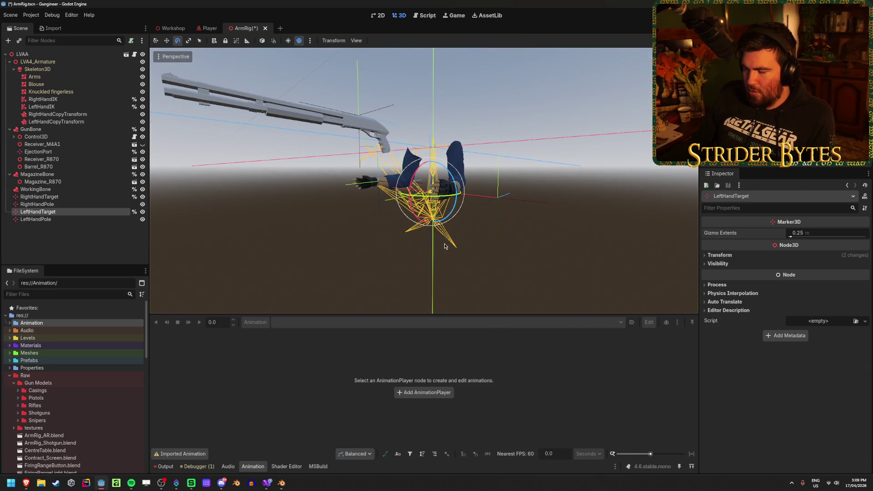
scroll(443, 241, "up", 5)
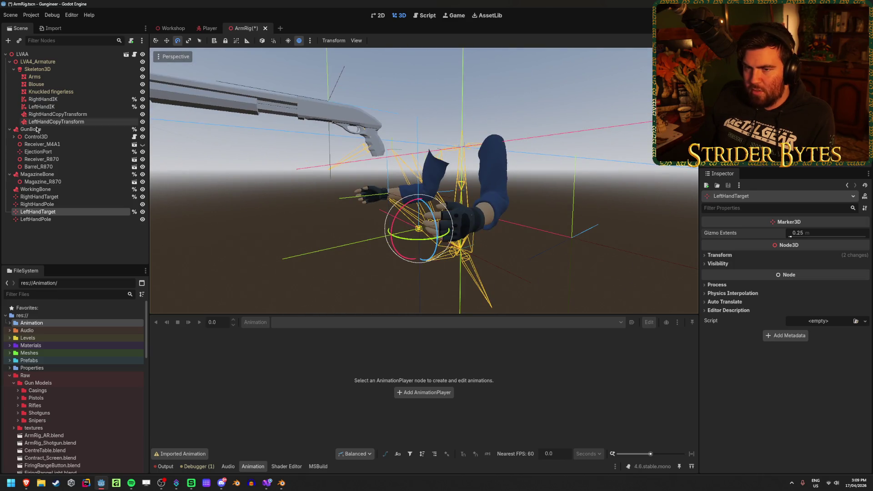
Step: Toggle LeftHandCopyTransform's Copy Position and raise the LeftHandIK Influence to 1.0
left_click(55, 99)
left_click(63, 106)
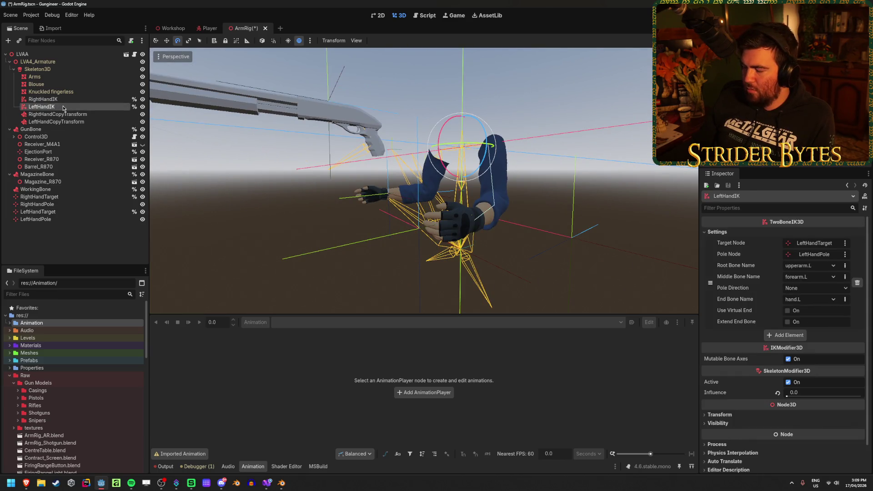
left_click(59, 121)
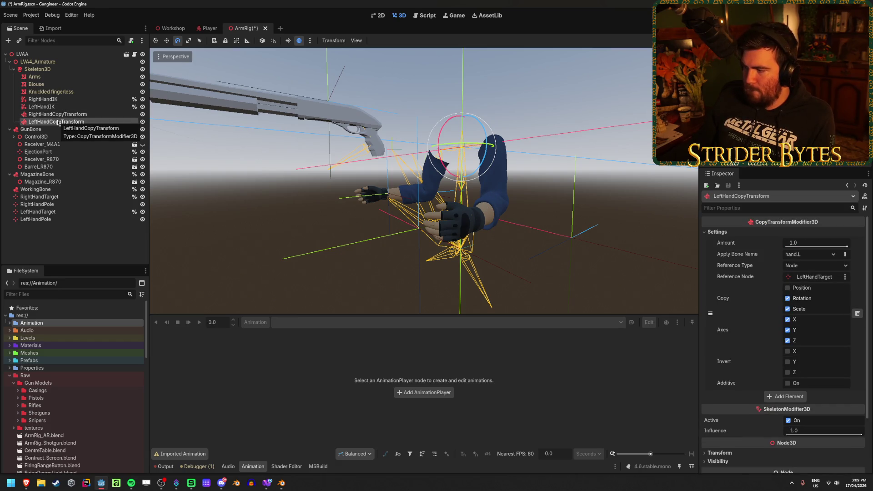
left_click(788, 289)
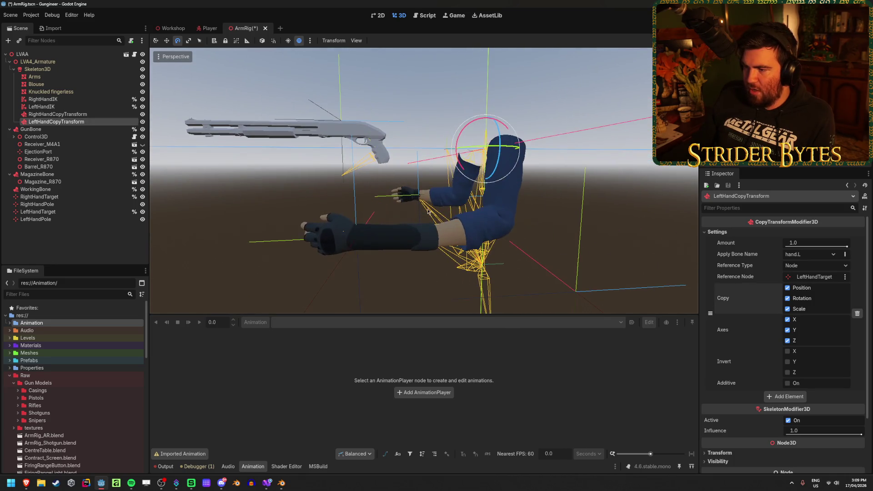
left_click(41, 219)
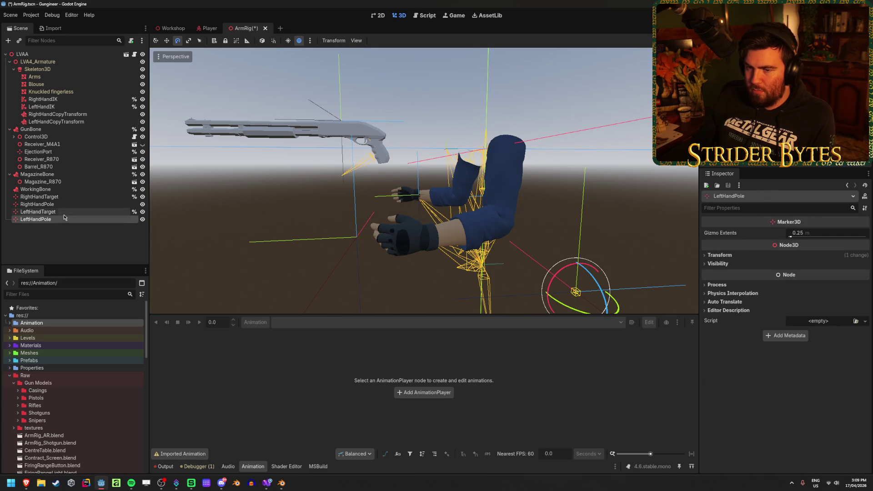
left_click(42, 107)
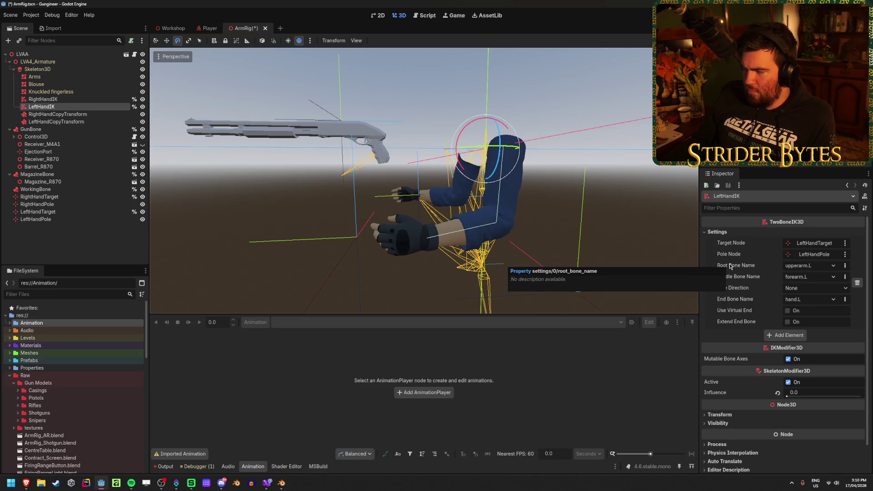
left_click_drag(792, 398, 862, 398)
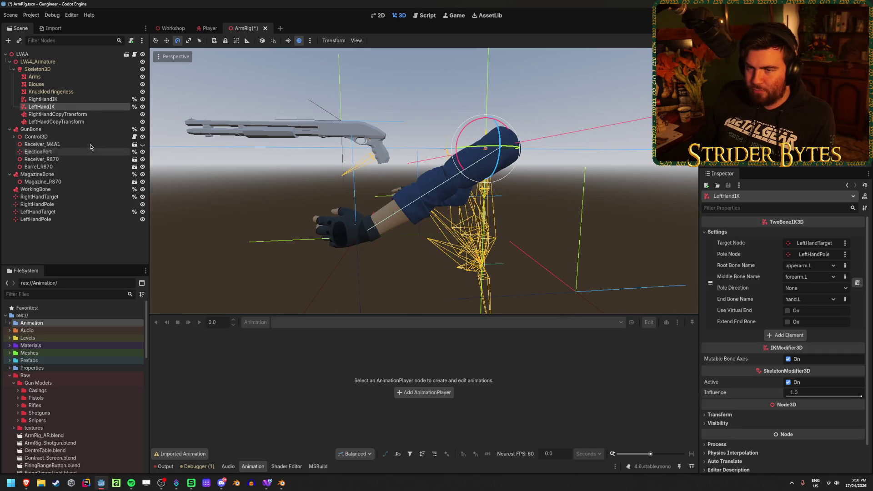
left_click(85, 122)
Step: Move LeftHandTarget up to the shotgun and fine-tune the LeftHandCopyTransform amount
left_click(38, 212)
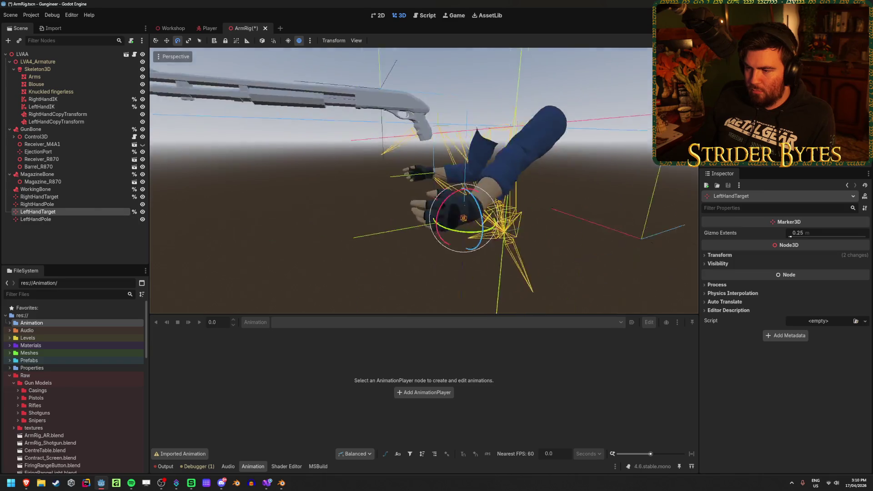
key("w")
left_click_drag(472, 206, 379, 180)
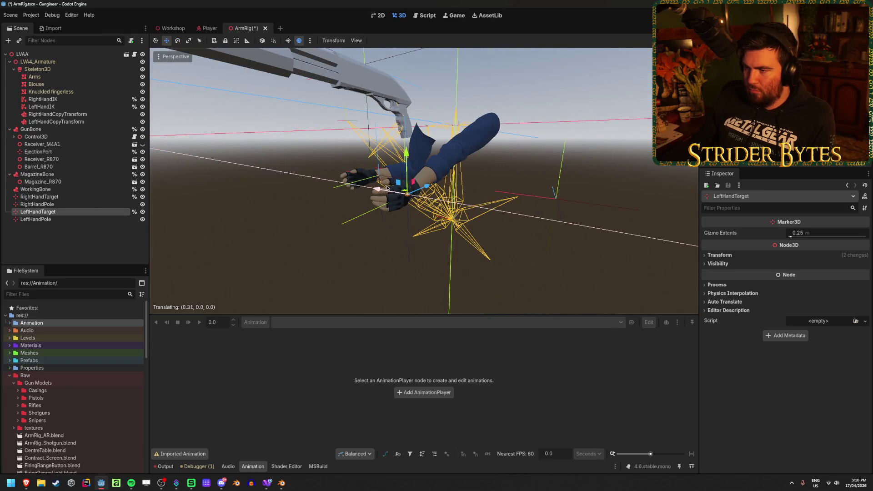
left_click_drag(414, 154, 405, 116)
left_click(104, 122)
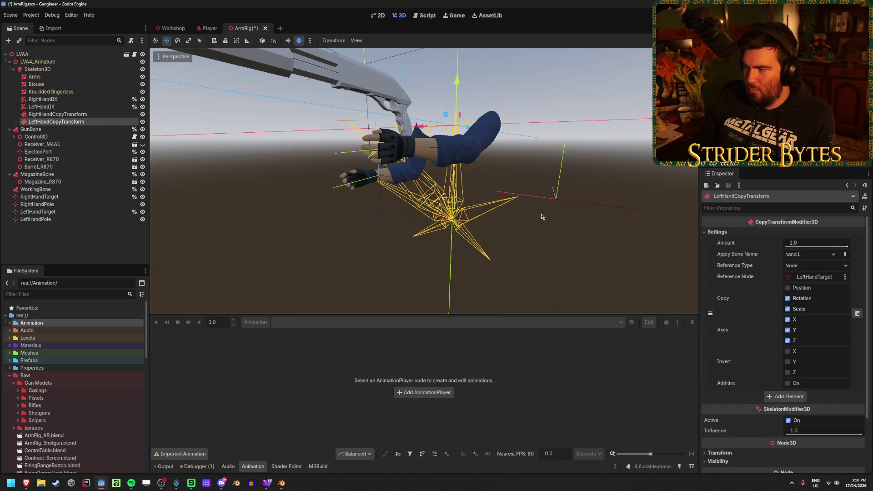
mouse_move(831, 249)
left_mouse_down()
mouse_move(809, 249)
mouse_move(846, 246)
left_mouse_up()
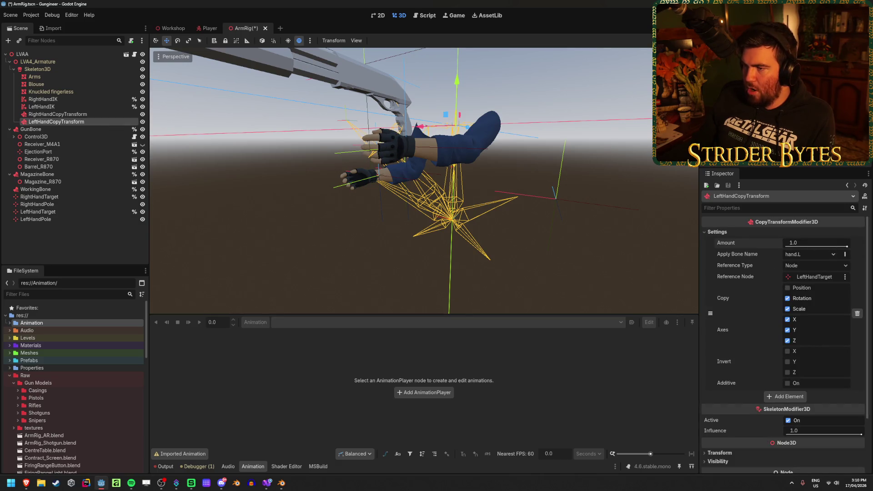
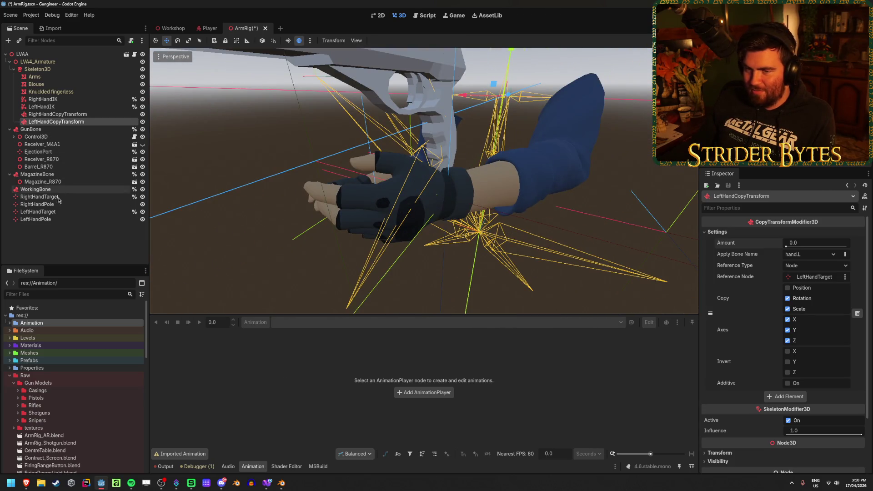
Step: Rotate the LeftHandTarget marker and raise LeftHandCopyTransform Amount to 1.0
left_click(54, 213)
key("g")
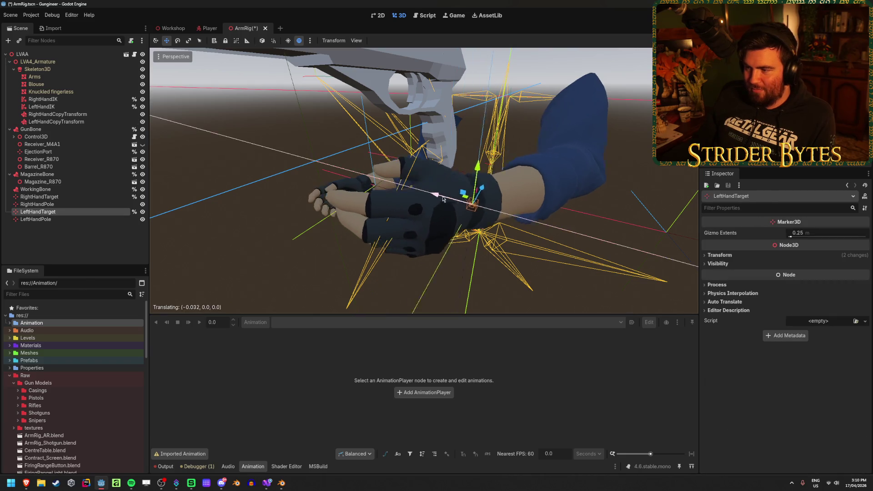
key("r")
left_click(451, 219)
left_click(57, 121)
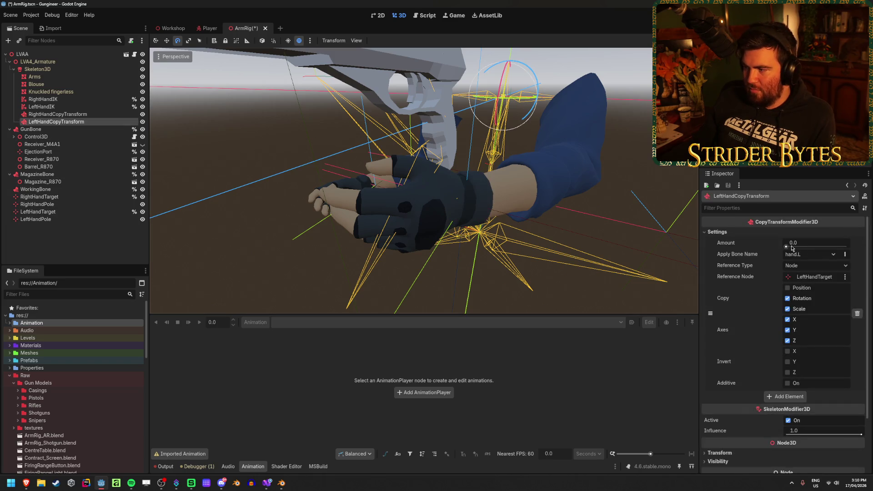
left_click_drag(792, 248, 847, 247)
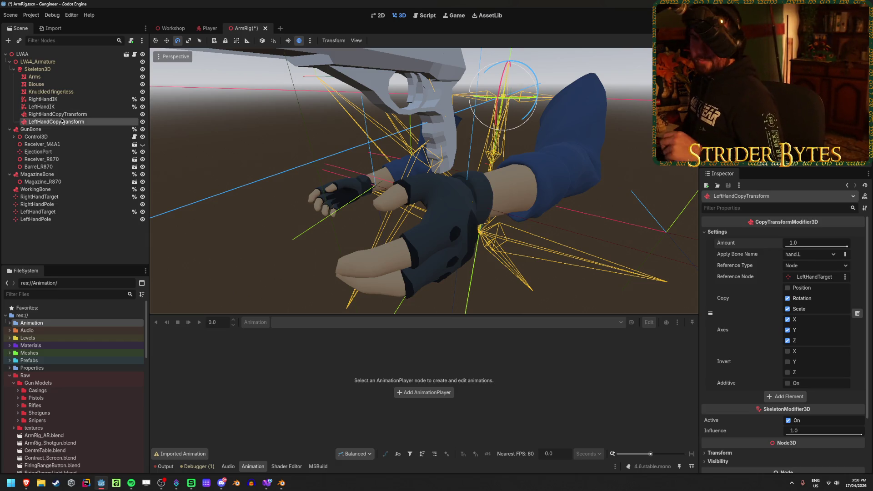
Step: Re-rotate the LeftHandTarget about 120 degrees so the left hand follows it
left_click(55, 215)
key("w")
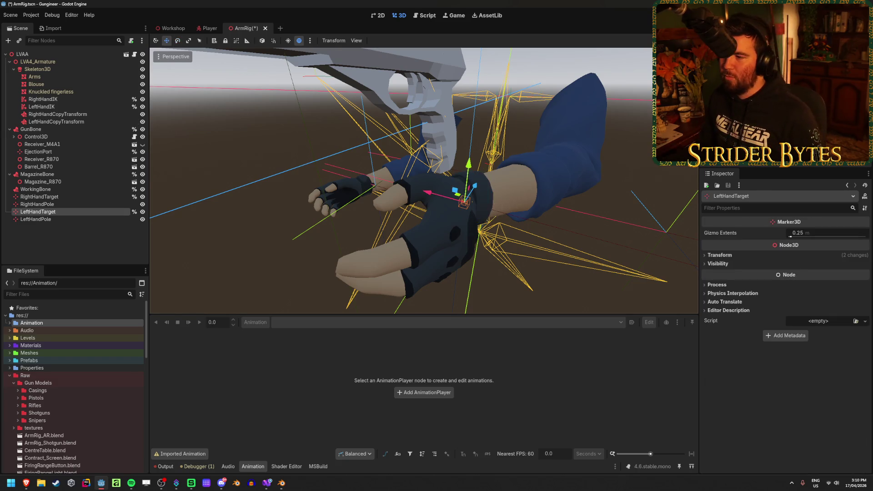
key("f")
key("e")
mouse_move(477, 208)
left_mouse_down()
mouse_move(515, 218)
mouse_move(299, 234)
mouse_move(285, 211)
mouse_move(318, 191)
mouse_move(345, 151)
mouse_move(327, 218)
mouse_move(489, 225)
mouse_move(364, 186)
mouse_move(403, 160)
mouse_move(482, 182)
mouse_move(491, 150)
mouse_move(236, 154)
mouse_move(436, 190)
mouse_move(412, 191)
mouse_move(432, 196)
left_mouse_up()
key("w")
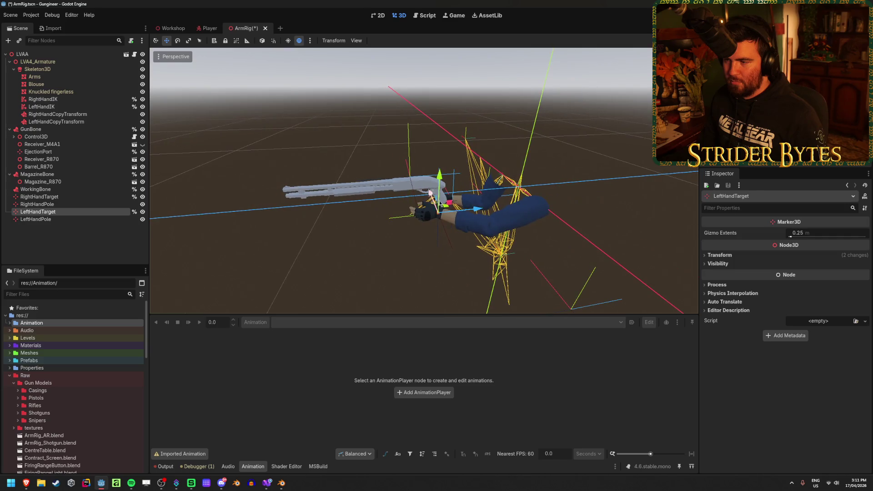
Step: Nudge the left hand target and set LeftHandIK influence to 0.0
mouse_move(478, 213)
left_mouse_down()
mouse_move(331, 211)
mouse_move(438, 214)
left_mouse_up()
key("ctrl+z")
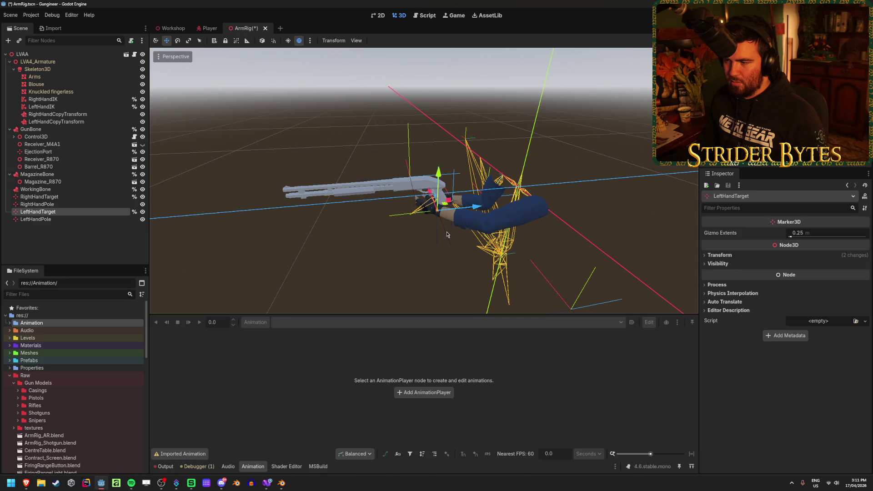
mouse_move(387, 254)
left_mouse_down()
mouse_move(414, 241)
mouse_move(409, 250)
left_mouse_up()
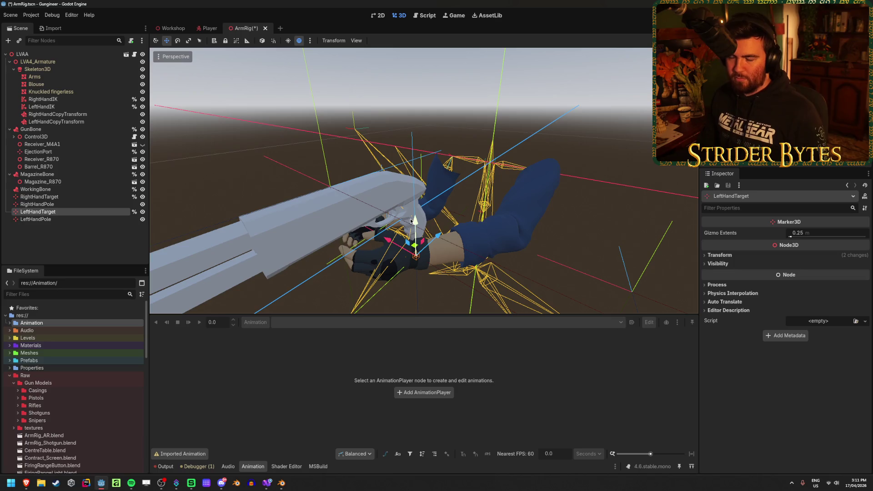
left_click(98, 114)
left_click(99, 106)
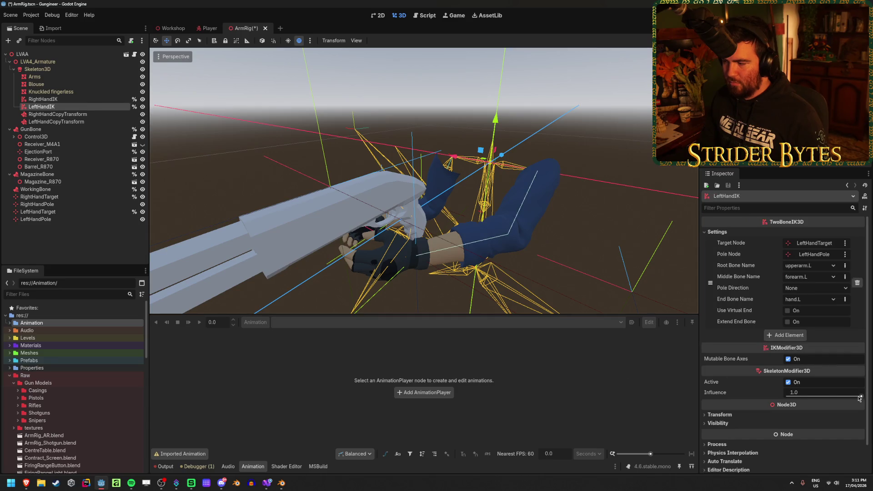
left_click_drag(859, 397, 787, 396)
scroll(391, 223, "down", 2)
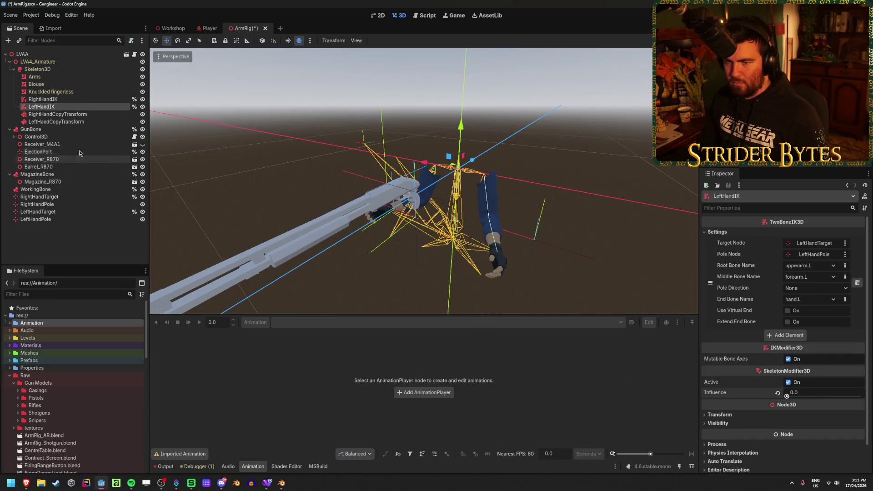
left_click(57, 121)
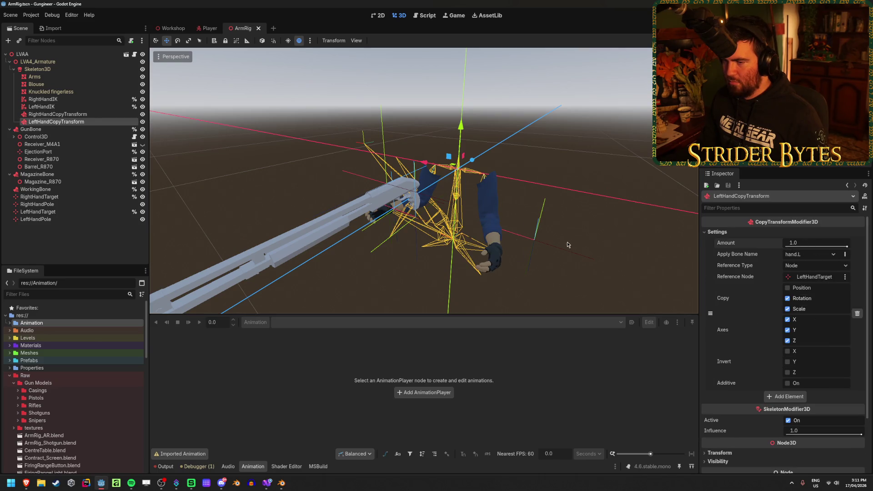
Step: Lower the LeftHandCopyTransform amount and move LeftHandTarget down onto the lower hand
left_click(37, 211)
key("e")
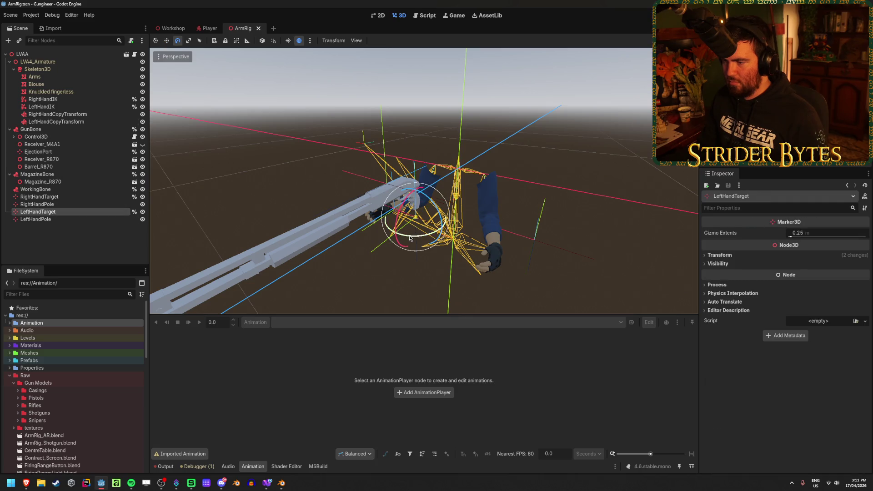
left_click(56, 122)
left_click_drag(800, 243, 795, 243)
left_click(38, 212)
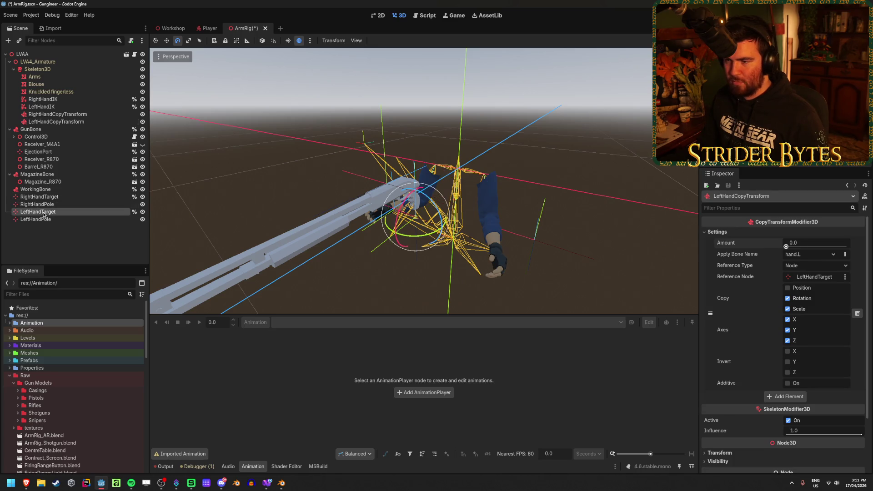
key("w")
left_click_drag(401, 234, 493, 214)
mouse_move(386, 197)
left_mouse_down()
mouse_move(394, 231)
mouse_move(428, 228)
mouse_move(391, 229)
left_mouse_up()
Step: Save the ArmRig scene and inspect the LVAA root and Skeleton3D nodes
key("ctrl+s")
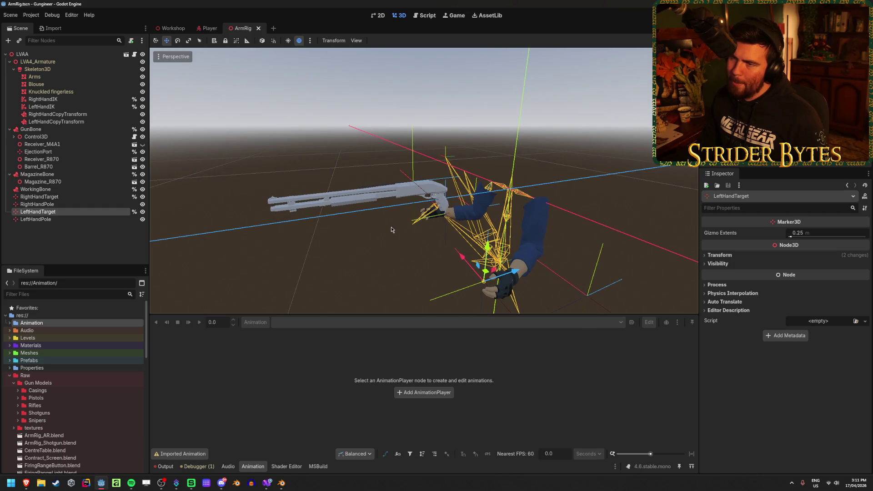
left_click(32, 54)
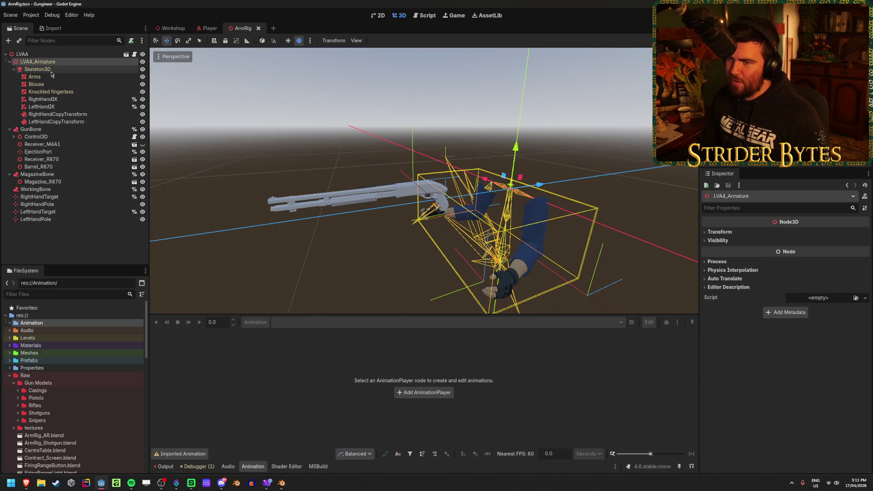
left_click(53, 69)
scroll(761, 409, "down", 1)
scroll(762, 416, "up", 1)
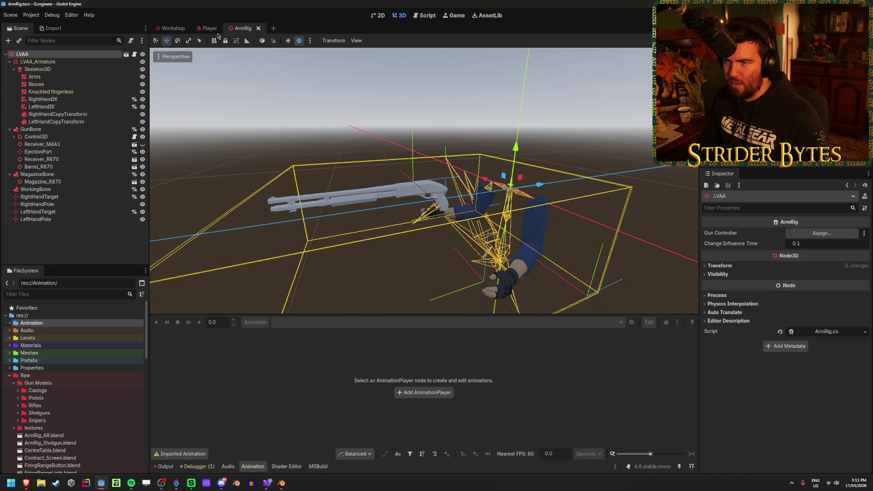
Step: In the Player scene, browse Gun Holder and Camera Recoil, then select AnimationTree to preview the grip
key("ctrl+shift+Tab")
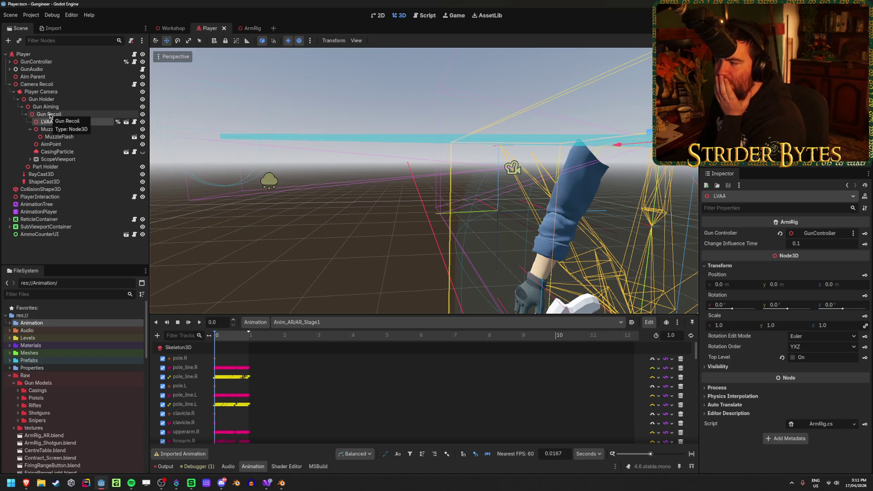
key("Up")
key("Up")
key("Up")
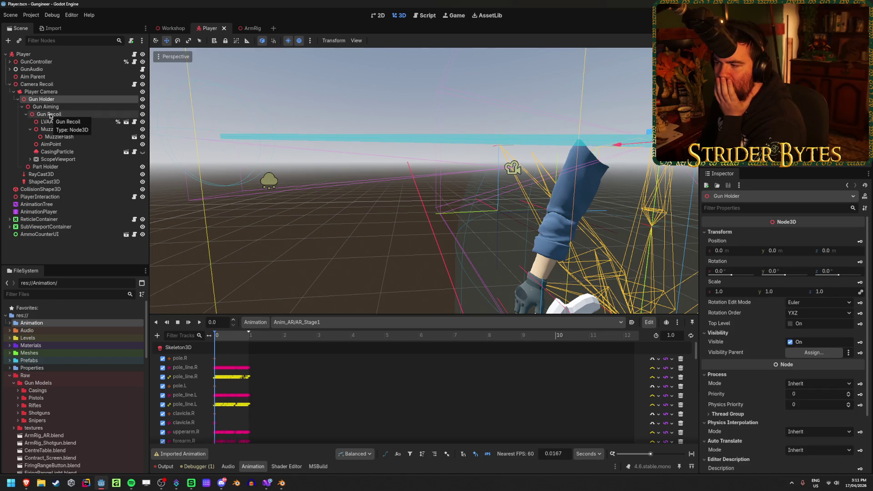
key("Up")
key("Up")
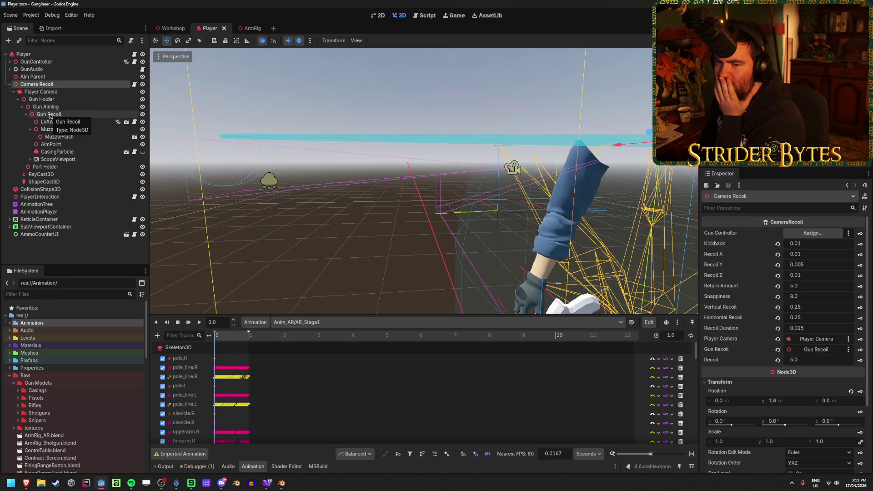
scroll(728, 266, "down", 4)
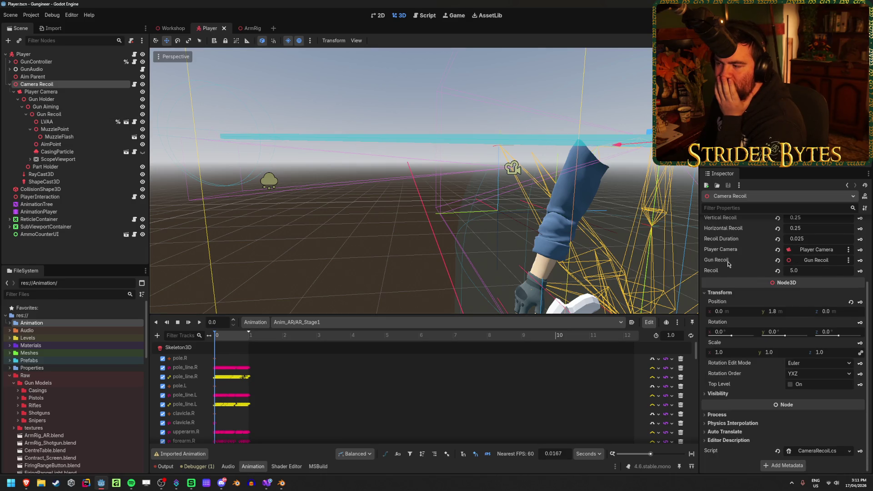
scroll(728, 264, "up", 4)
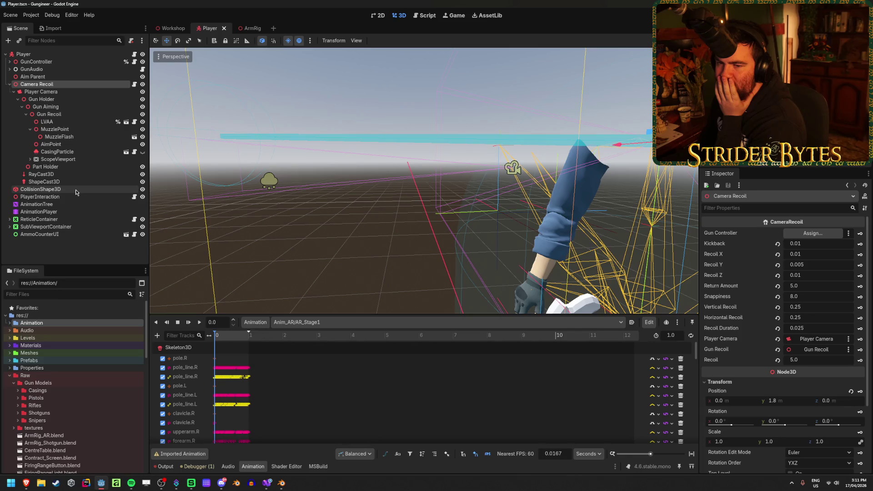
left_click(64, 205)
scroll(418, 199, "up", 2)
scroll(418, 199, "down", 2)
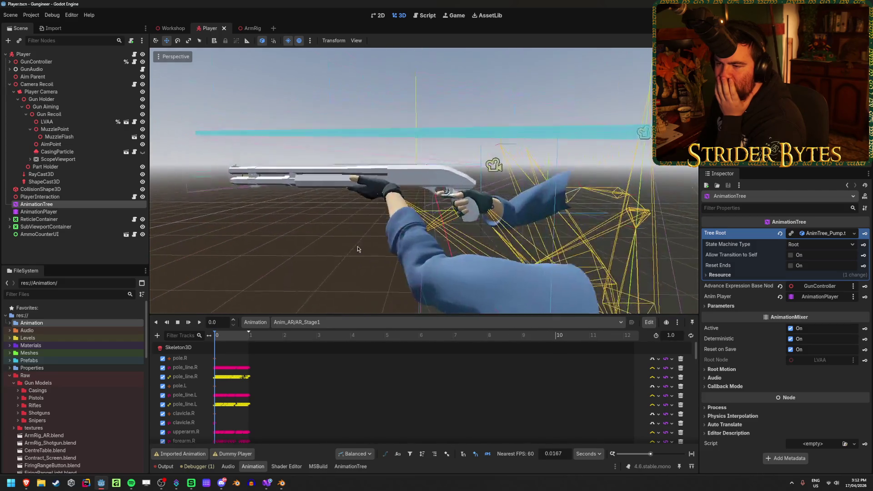
Step: Preview the Anim_Pump/Idle animation around the shotgun and arms, then bring Blender forward
left_click(347, 322)
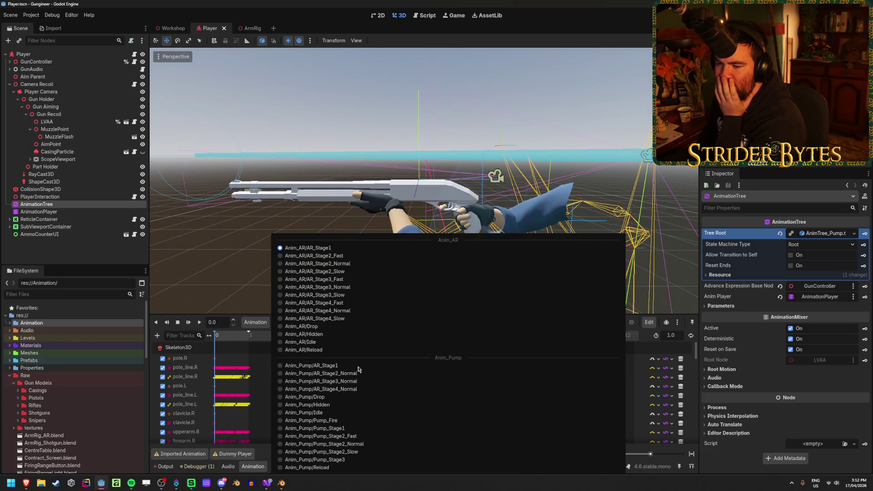
left_click(346, 412)
mouse_move(209, 268)
left_mouse_down()
mouse_move(313, 248)
mouse_move(446, 255)
left_mouse_up()
scroll(472, 250, "up", 6)
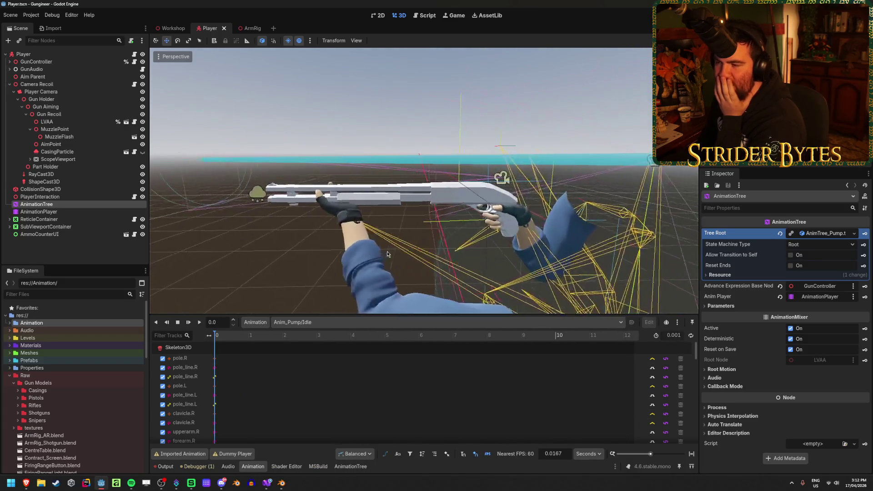
scroll(377, 245, "down", 3)
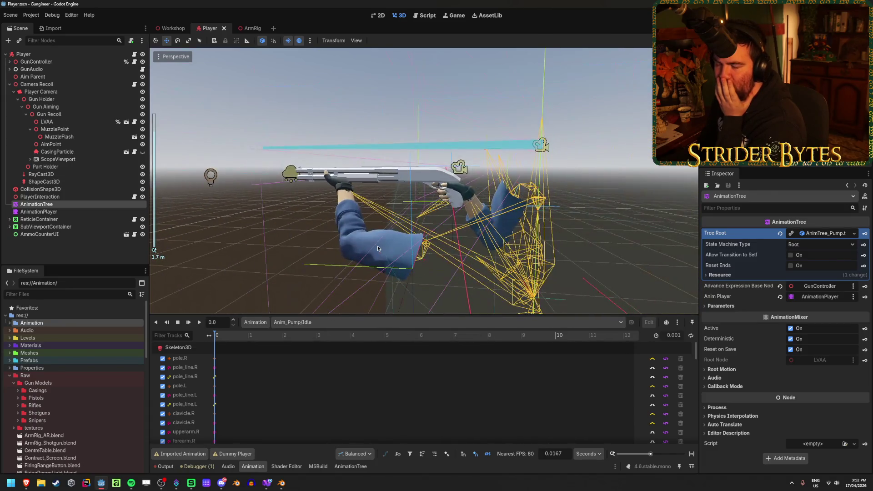
left_click_drag(376, 245, 390, 247)
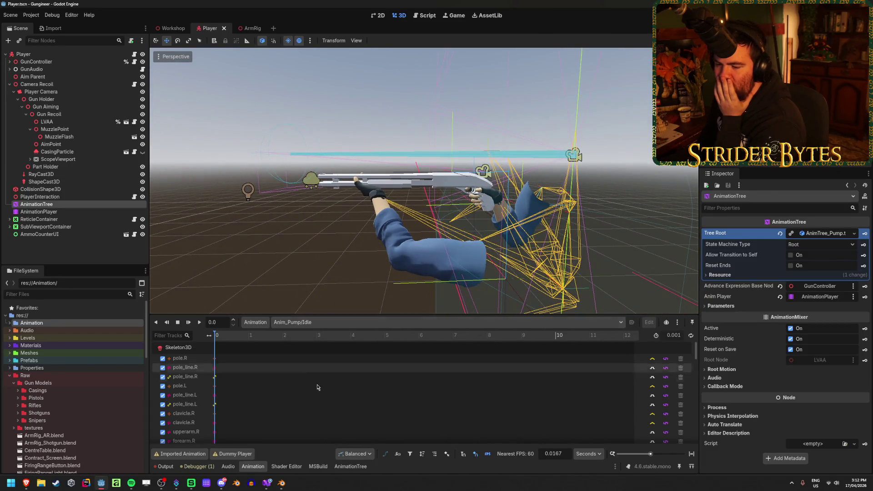
scroll(373, 256, "up", 6)
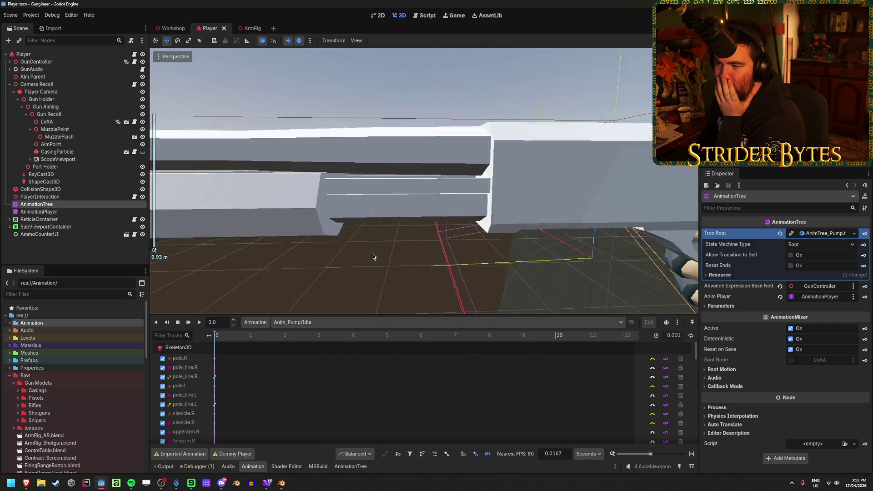
scroll(373, 257, "down", 5)
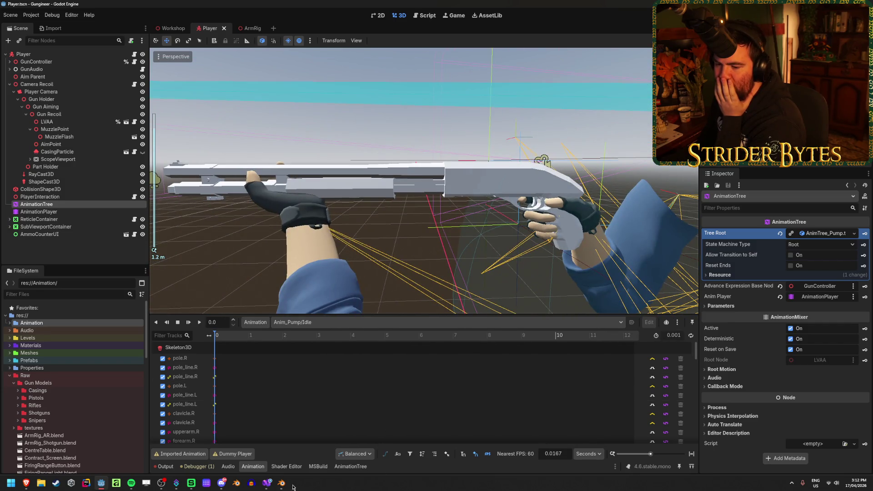
left_click(286, 486)
scroll(195, 243, "down", 8)
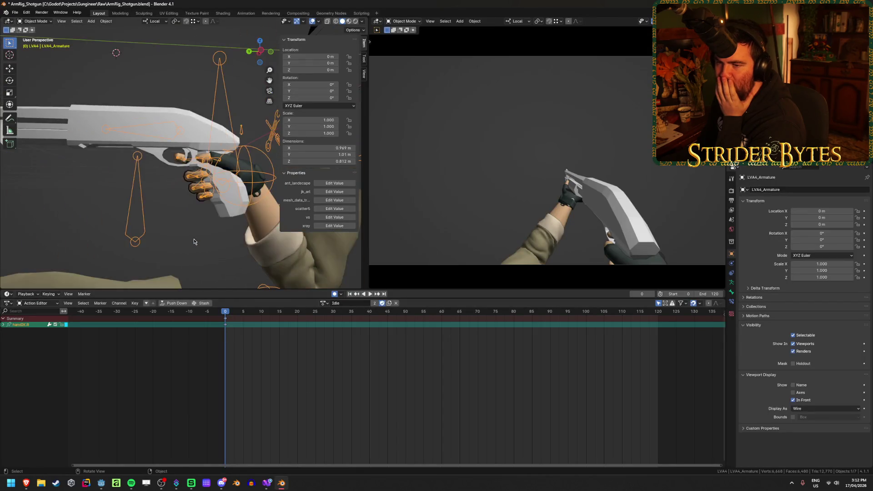
Step: Select the R870 shotgun mesh in Blender and frame the gun's LVAA node in Godot
left_click_drag(177, 210, 180, 233)
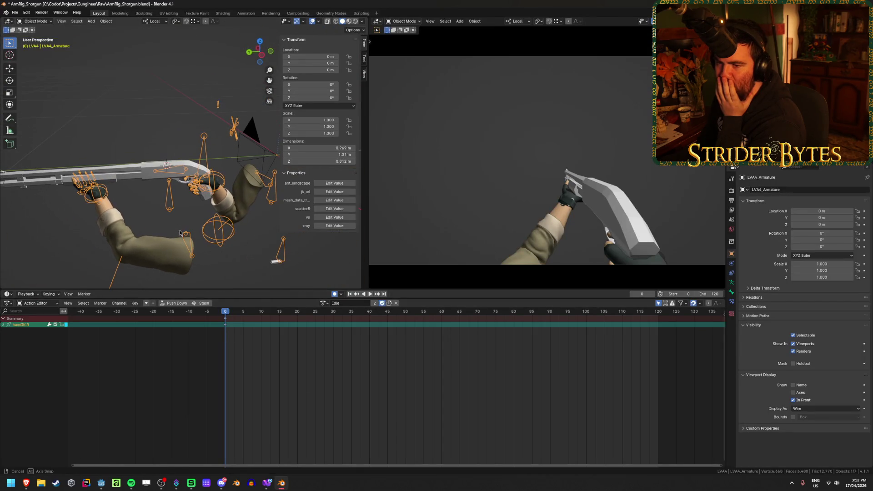
left_click(123, 177)
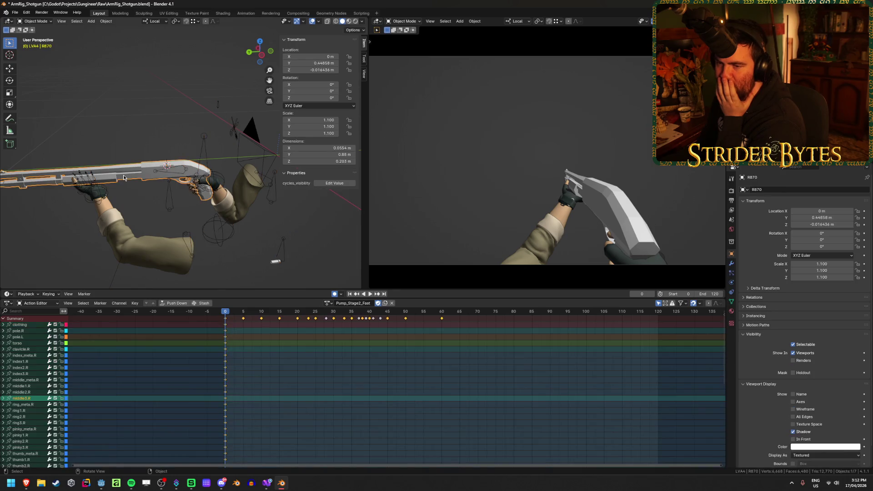
mouse_move(135, 212)
left_mouse_down()
mouse_move(117, 192)
mouse_move(133, 206)
mouse_move(121, 232)
mouse_move(135, 230)
left_mouse_up()
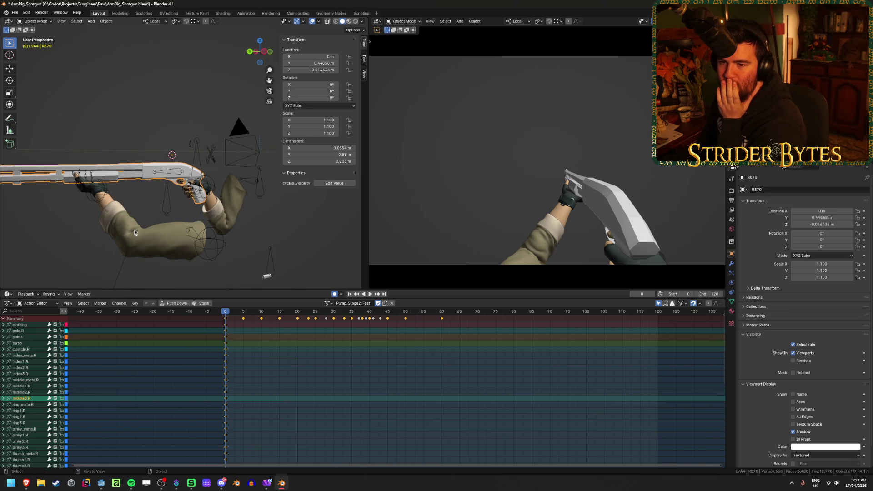
left_click(102, 482)
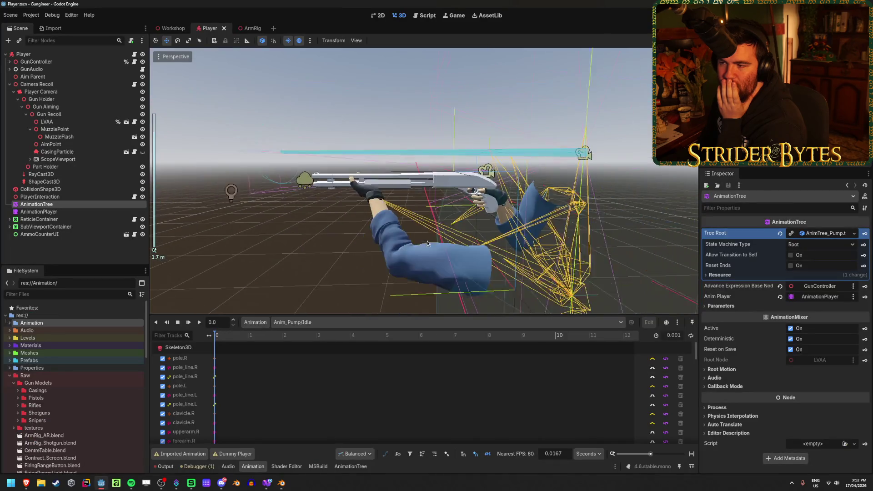
scroll(402, 235, "up", 5)
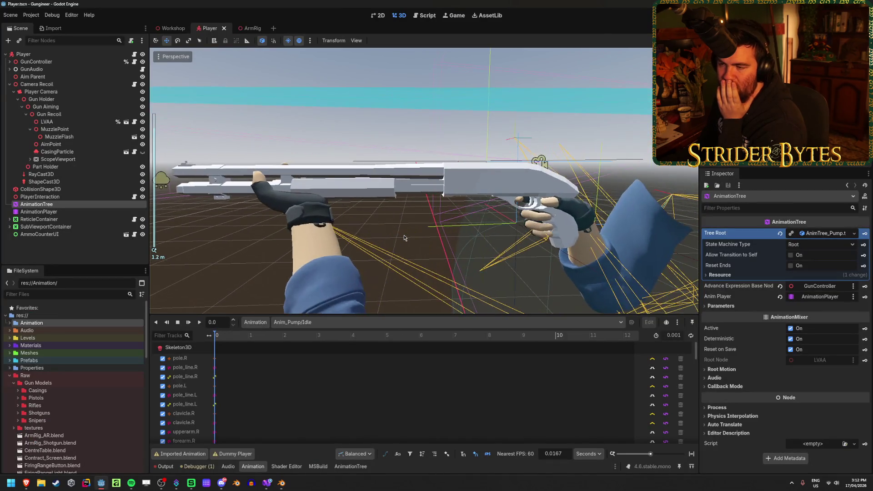
scroll(405, 237, "down", 2)
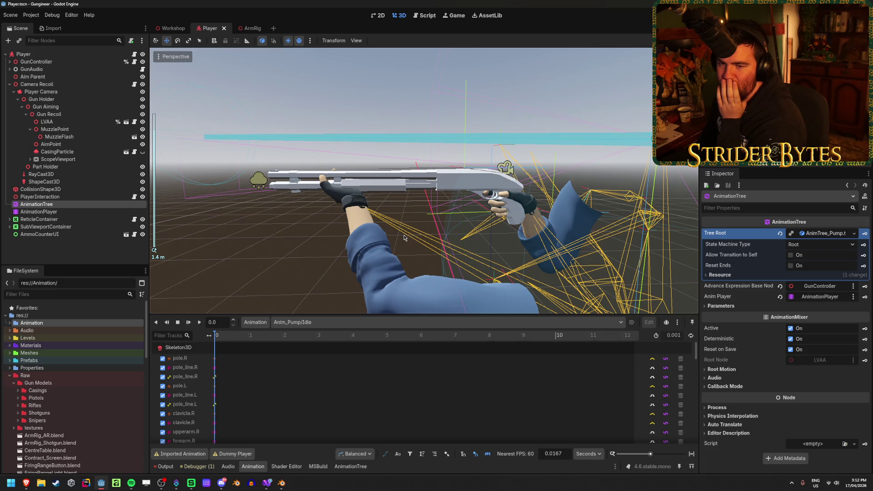
left_click(389, 184)
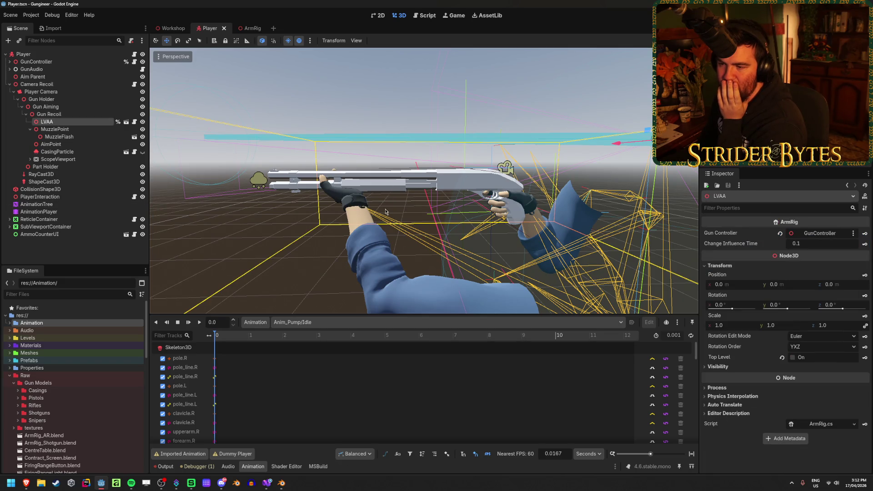
key("f")
Step: Open Remington 870.blend from Blender's recent files in a new window
left_click(282, 483)
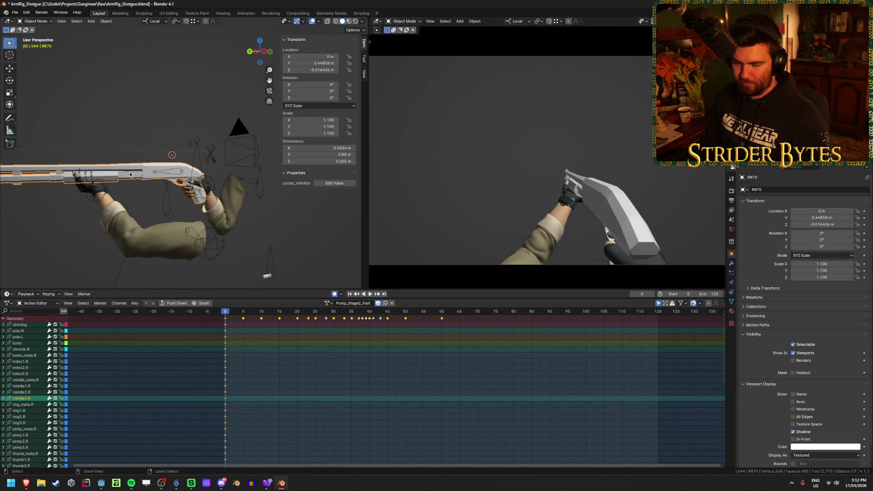
mouse_move(29, 486)
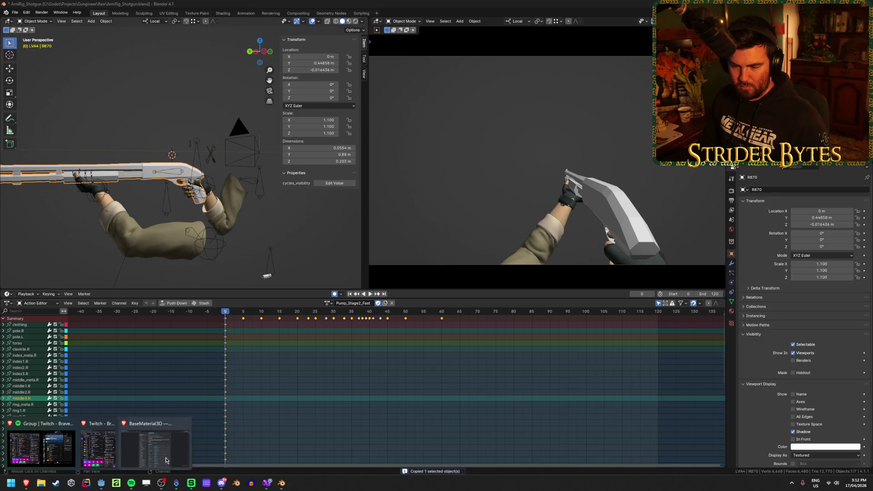
right_click(282, 486)
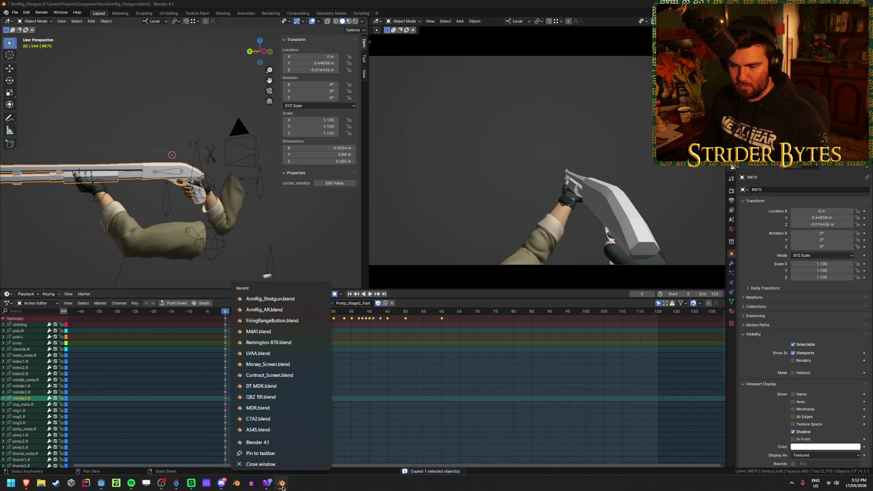
left_click(269, 344)
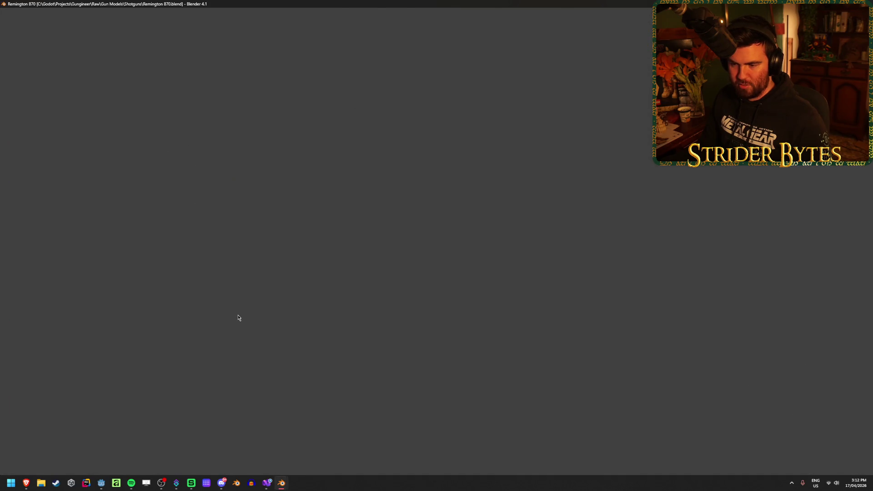
Step: Paste the copied gun and rig, and move the pasted shotgun down and left
key("ctrl+v")
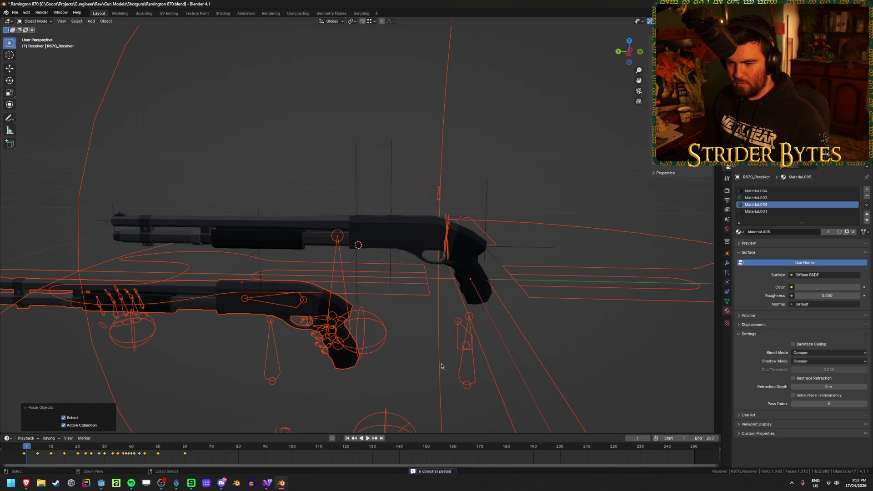
scroll(395, 368, "down", 4)
left_click(265, 277)
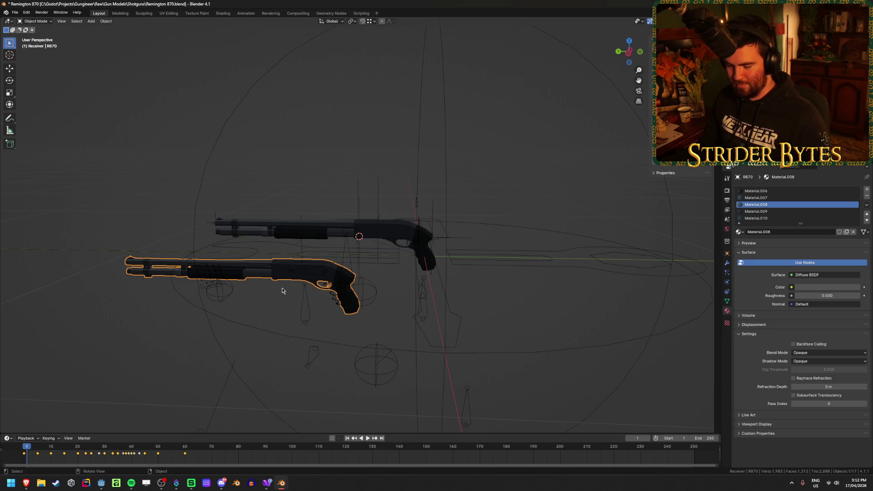
key("g")
left_click(223, 339)
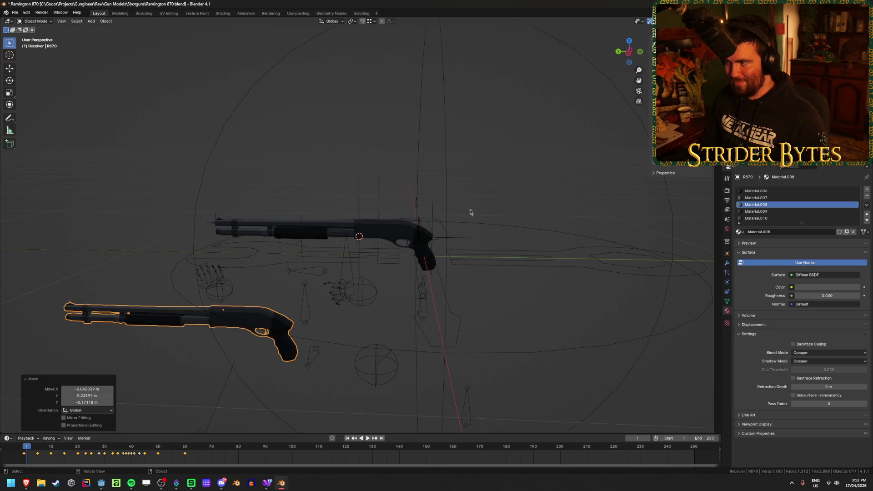
Step: Delete the pasted wireframe sphere, rig and outline objects
left_click(443, 144)
key("x")
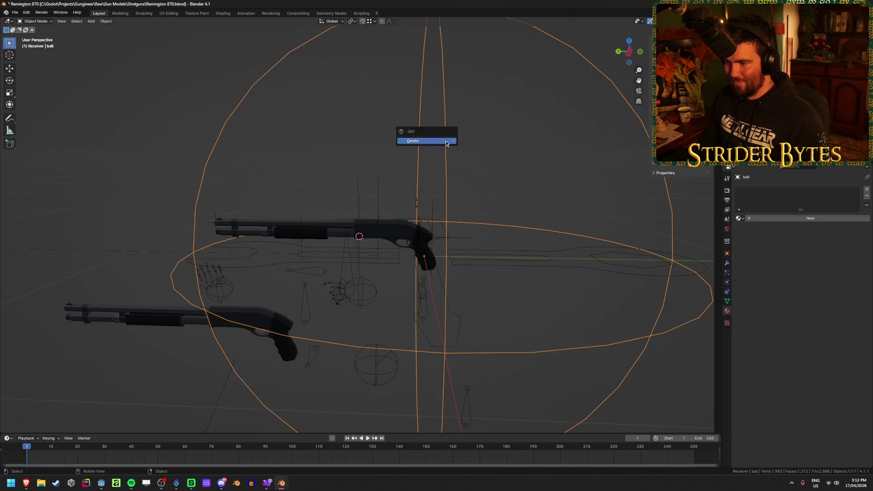
left_click(444, 144)
left_click(342, 296)
key("x")
left_click(336, 298)
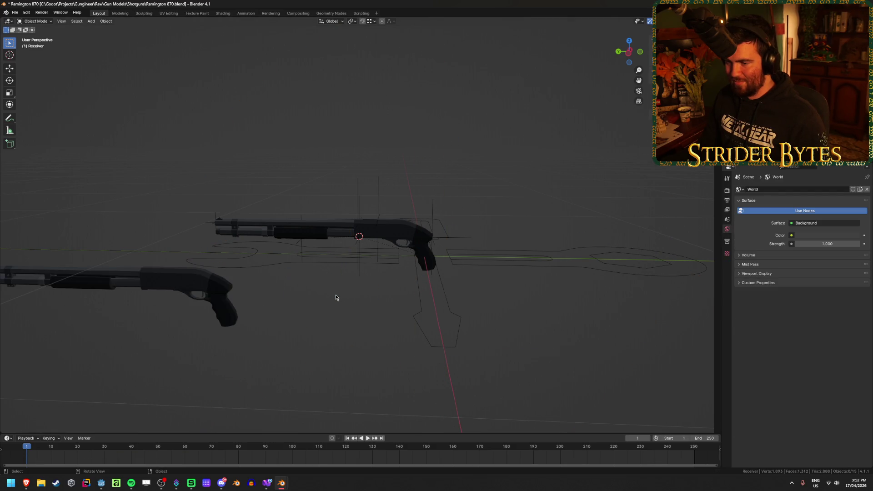
left_click(456, 321)
key("x")
left_click(457, 322)
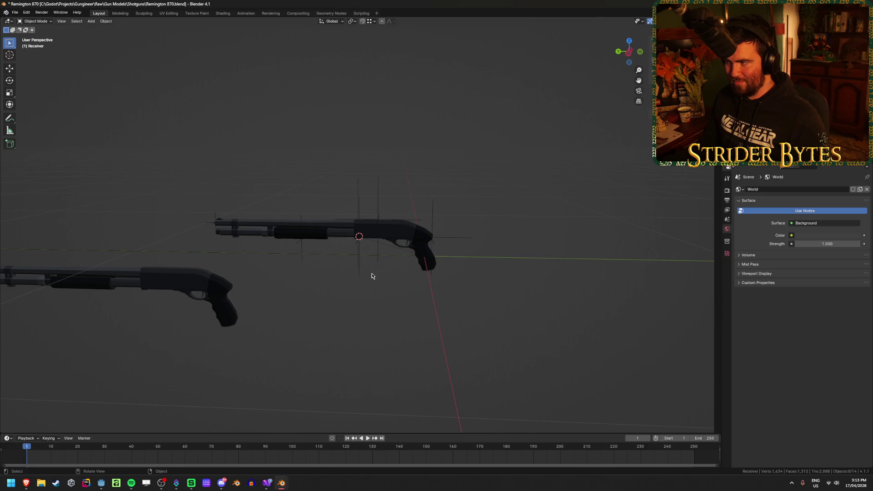
Step: Delete the leftover pasted R870 parts and select the original receiver
left_click(162, 277)
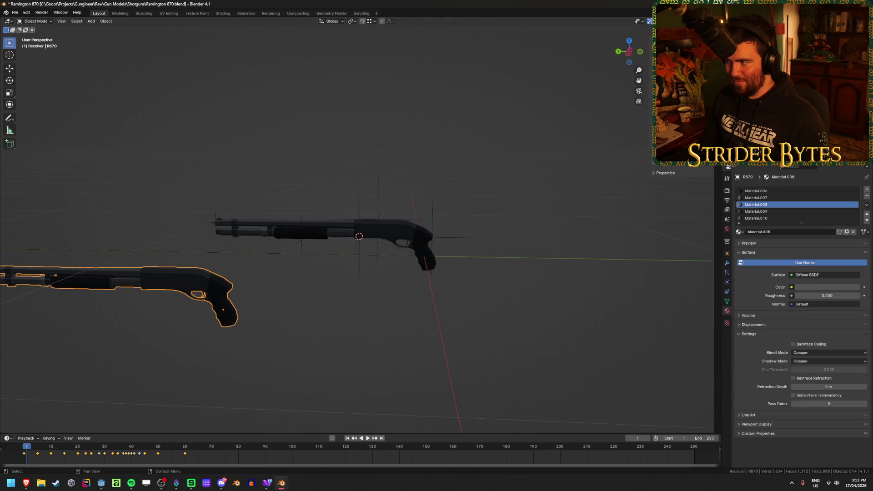
key("x")
left_click(517, 210)
key("x")
left_click(573, 161)
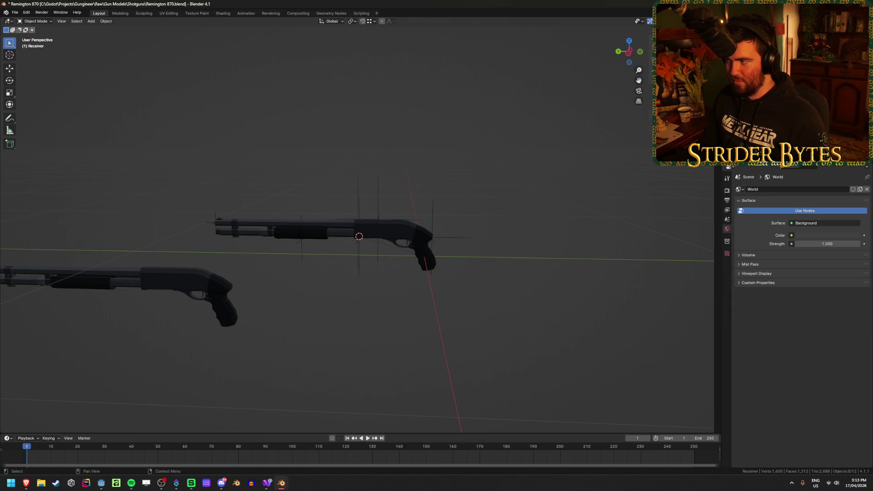
left_click(359, 237)
Step: In Right view, place the pasted R870 shotgun over the original receiver
left_click(659, 128)
key("KP_3")
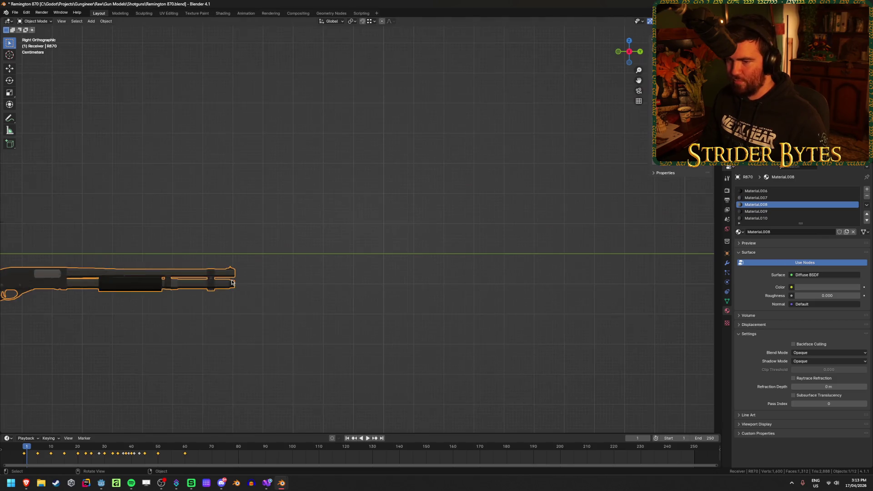
scroll(467, 271, "left", 5)
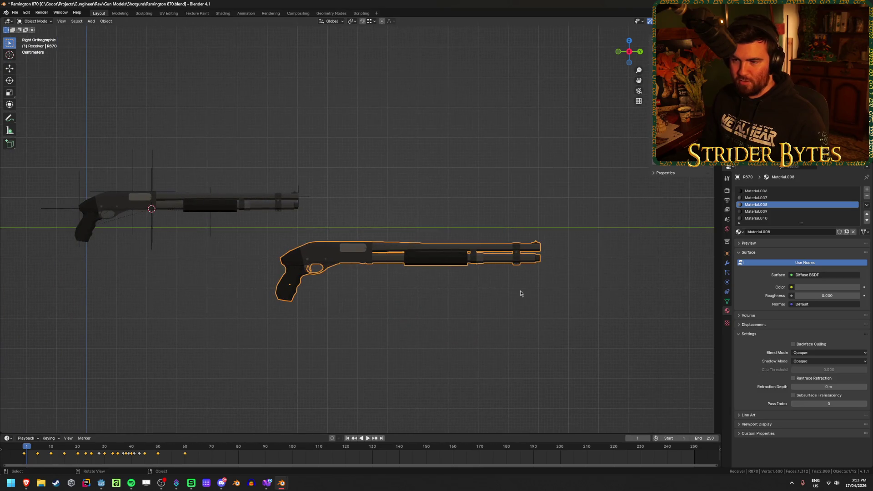
key("g")
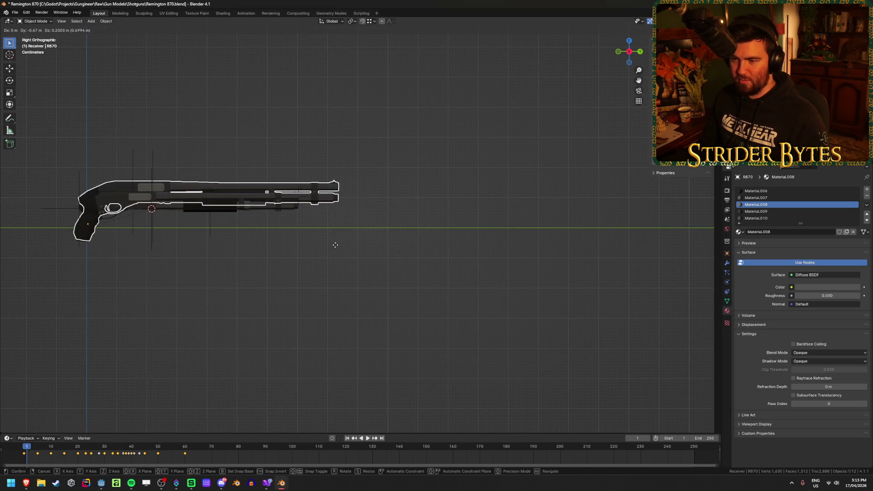
left_click(341, 247)
scroll(150, 266, "left", 5)
Step: In Front view, shift the pasted shotgun 0.043 m along X and nudge it down on Z
key("KP_1")
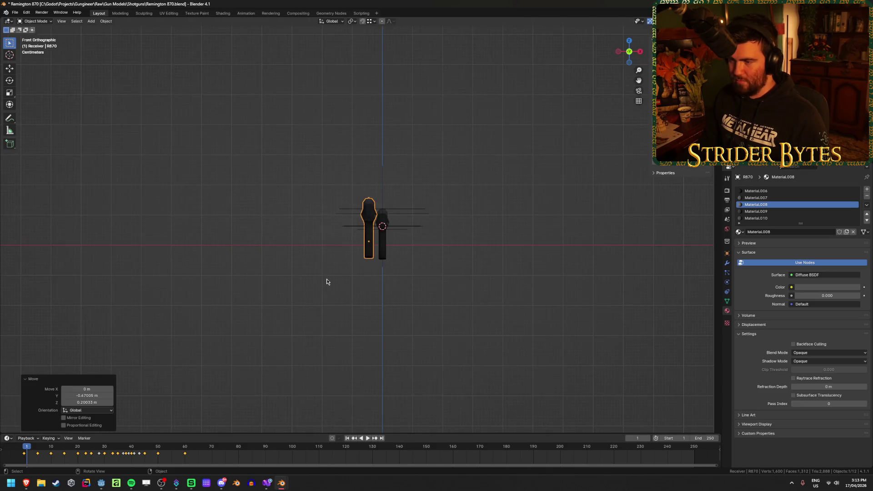
scroll(399, 299, "up", 4)
key("g")
key("x")
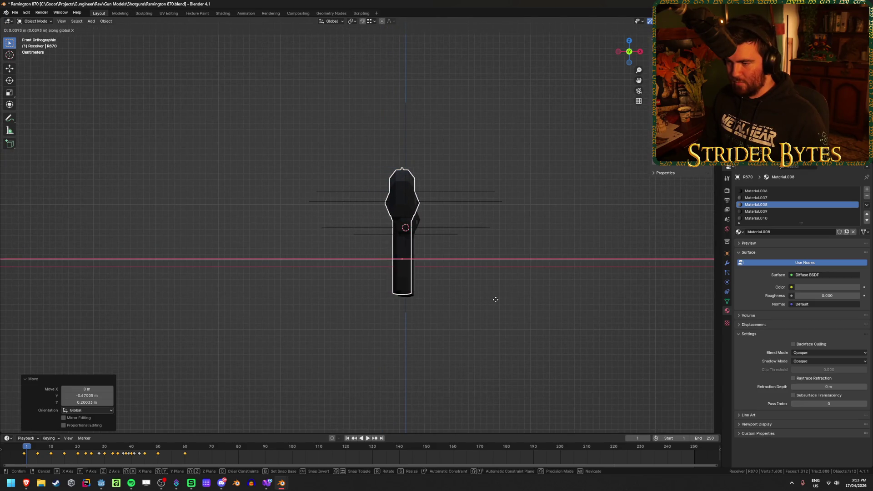
left_click(497, 298)
key("g")
key("z")
left_click(419, 304)
mouse_move(418, 304)
left_mouse_down()
mouse_move(484, 290)
mouse_move(290, 315)
left_mouse_up()
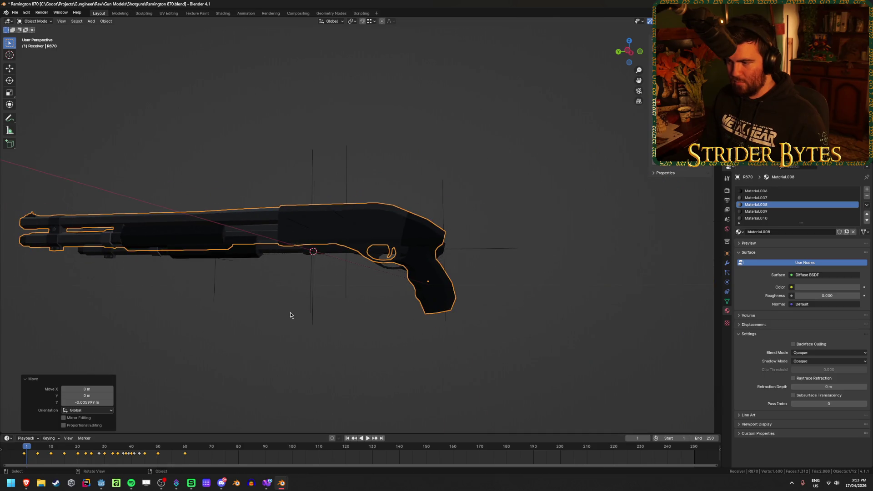
mouse_move(262, 154)
left_mouse_down()
mouse_move(253, 150)
mouse_move(289, 121)
left_mouse_up()
Step: Select the original receiver, magazine and barrel together and try a trial scale
left_click(288, 121)
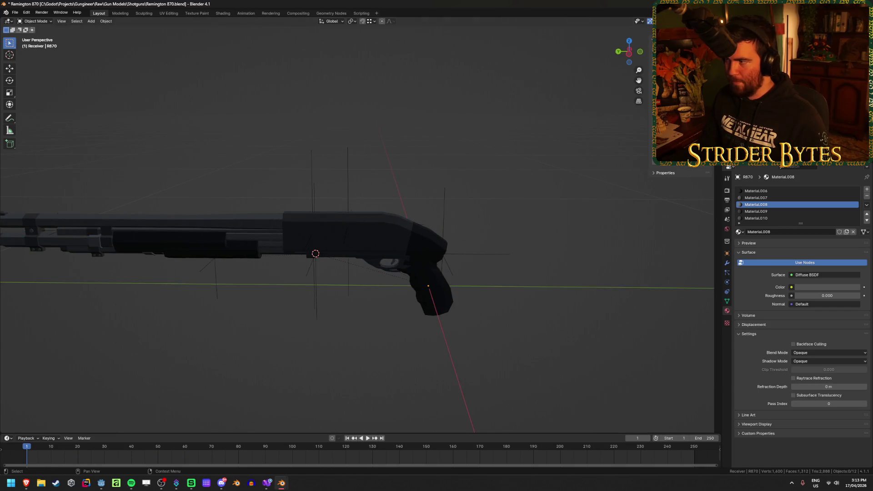
left_click(314, 252)
left_click(314, 251, "shift")
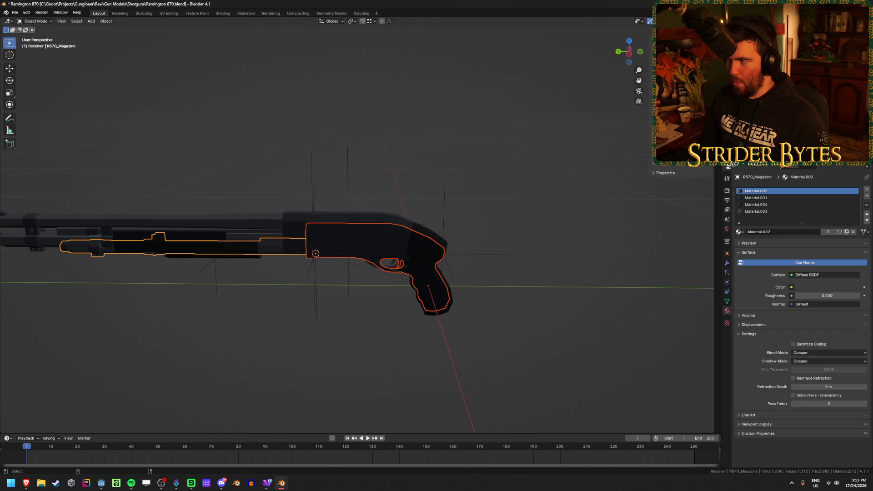
left_click(314, 251, "shift")
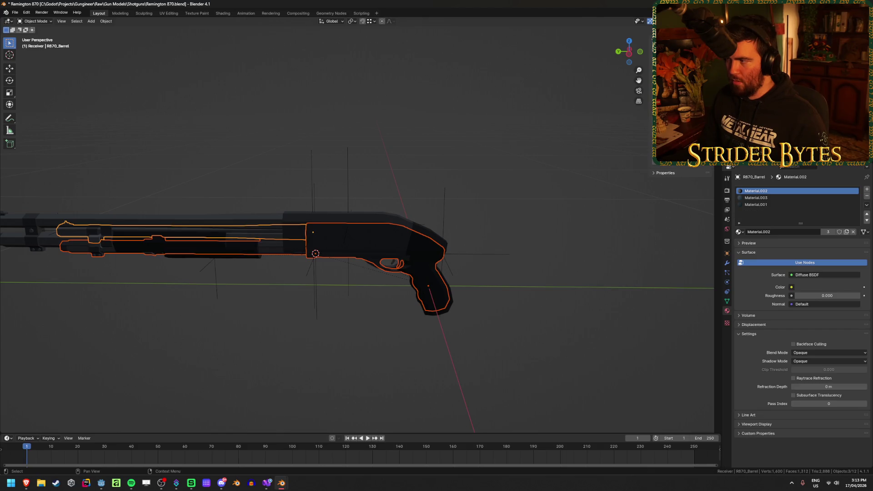
key("s")
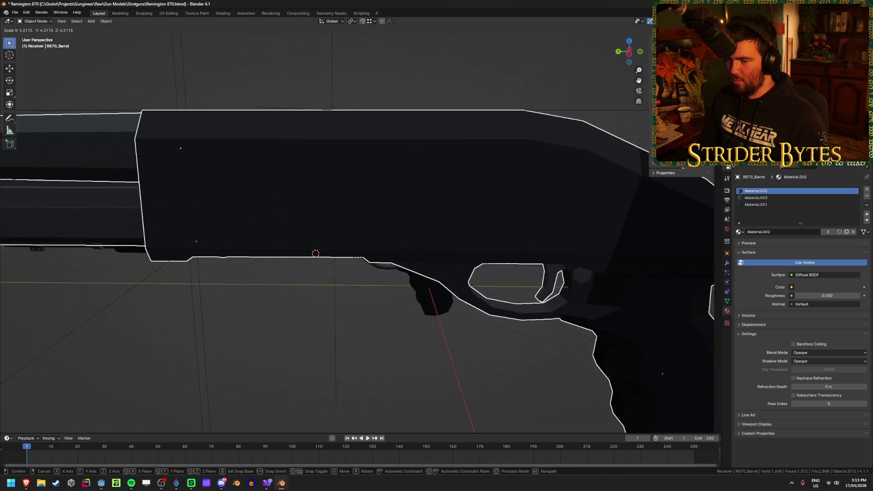
left_click(221, 261)
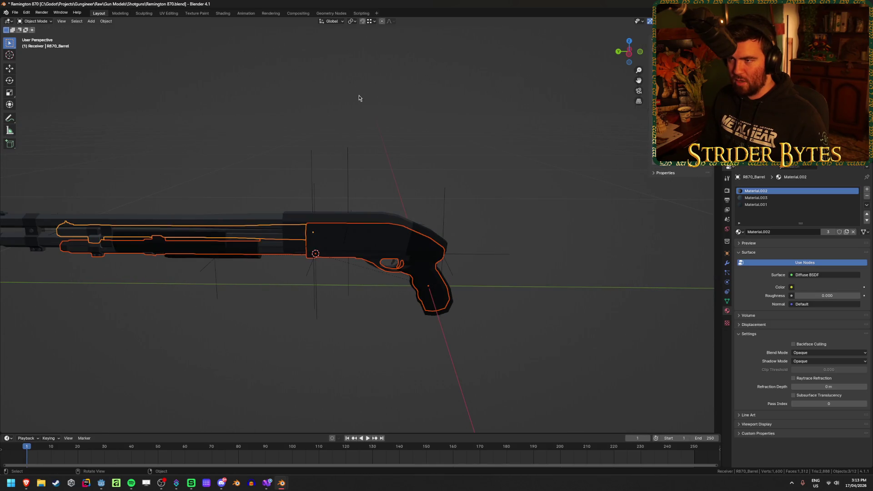
Step: Set the pivot point to 3D Cursor and snap the cursor to the selection
left_click(346, 21)
left_click(375, 47)
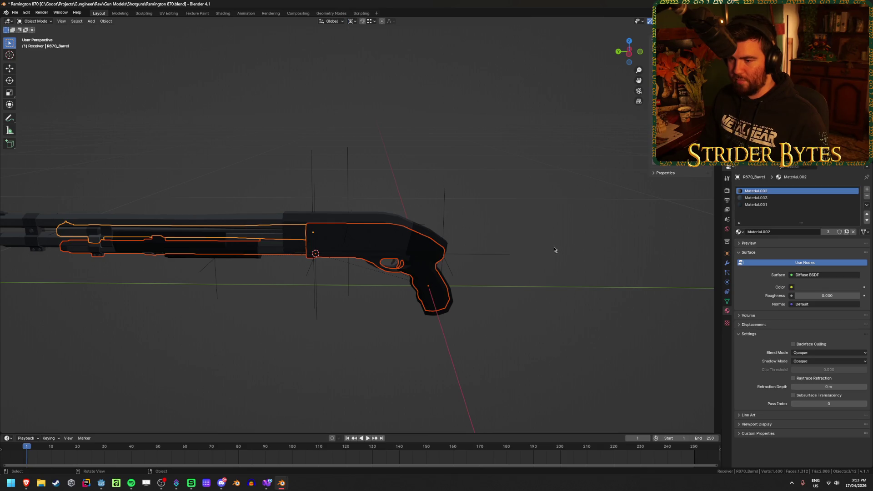
scroll(516, 303, "down", 1)
key("shift+s")
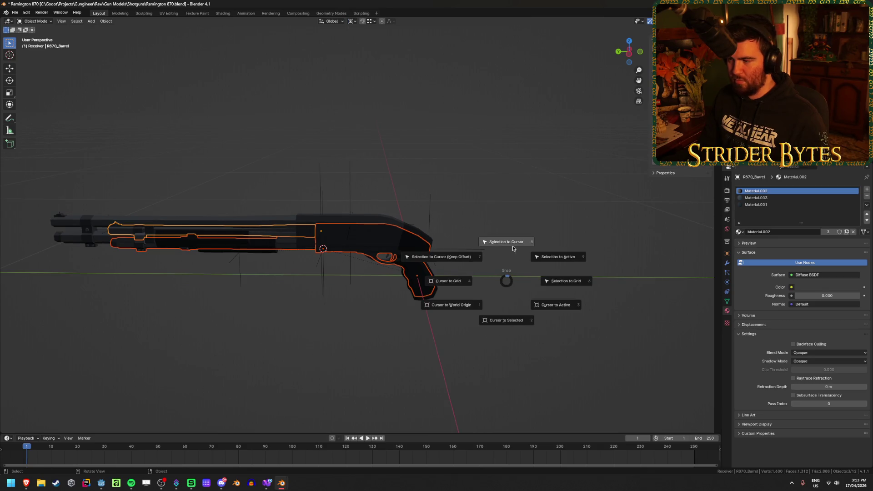
left_click(502, 322)
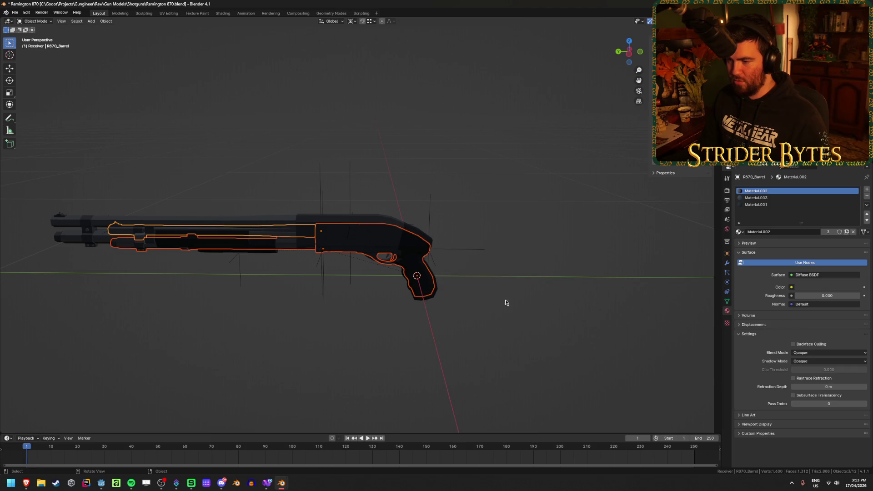
key("shift+s")
Step: Enlarge the selected gun parts about 1.11 times and switch to Right view
left_click(476, 316)
key("s")
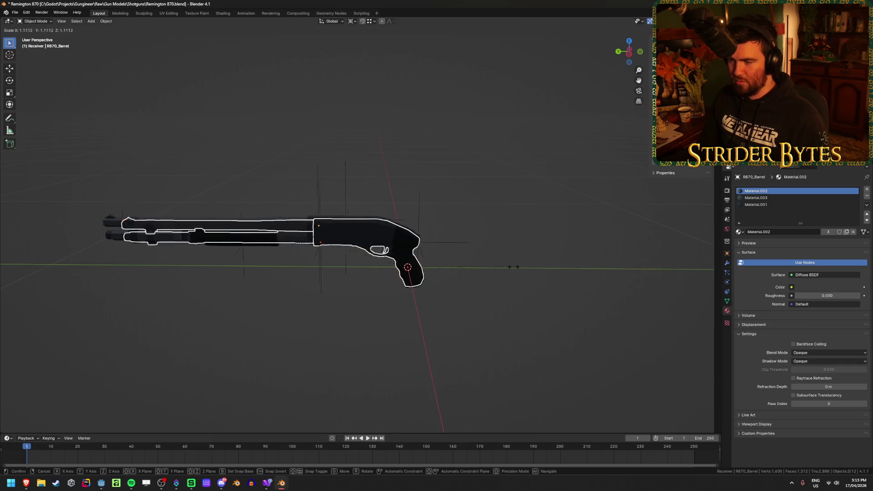
left_click(513, 267)
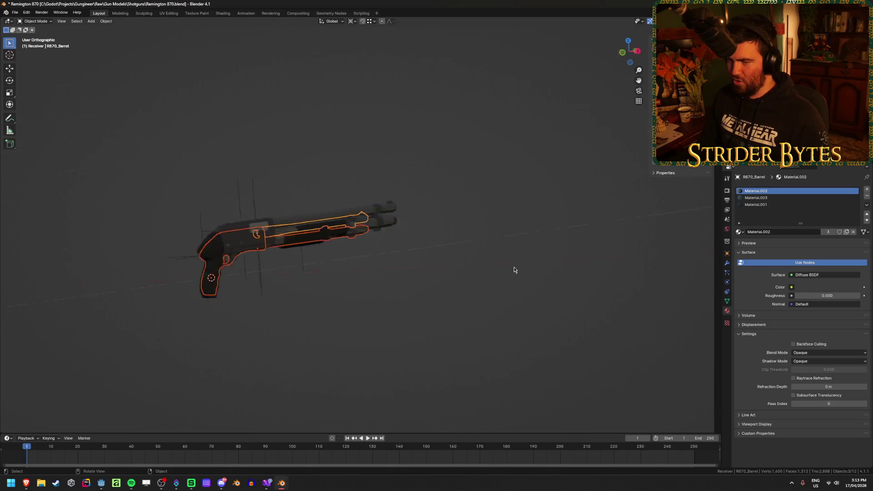
key("KP_3")
scroll(527, 258, "up", 6)
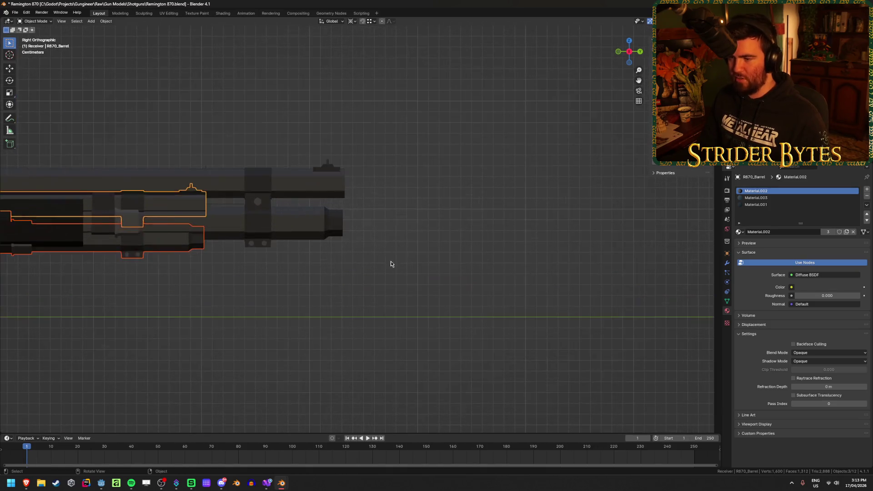
Step: Scale the barrel parts by 1.1, after abandoning a 1.2 attempt
key("s")
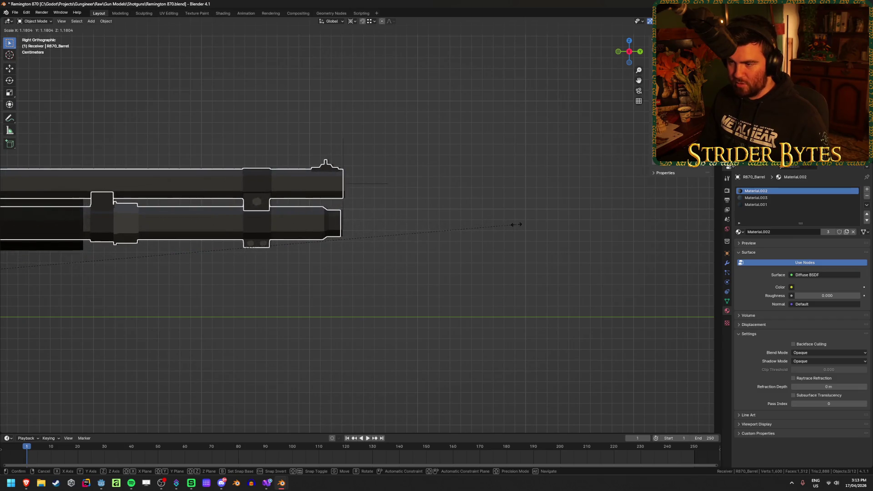
type("1")
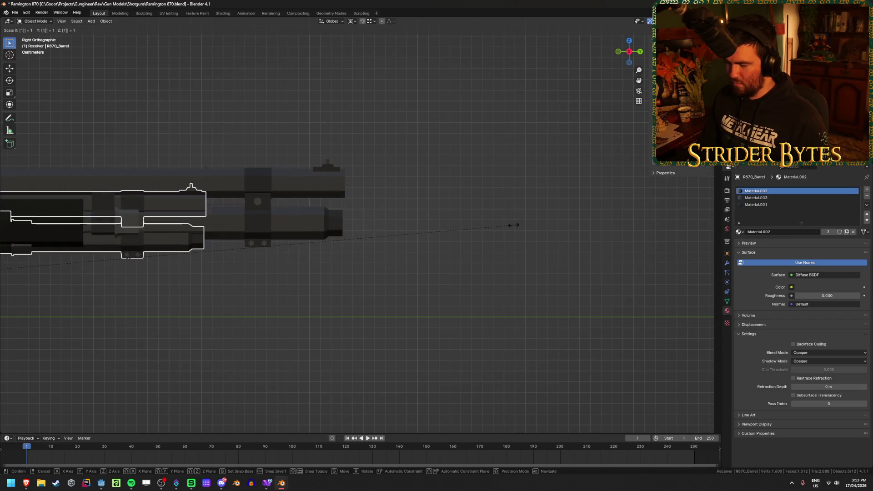
type(".2")
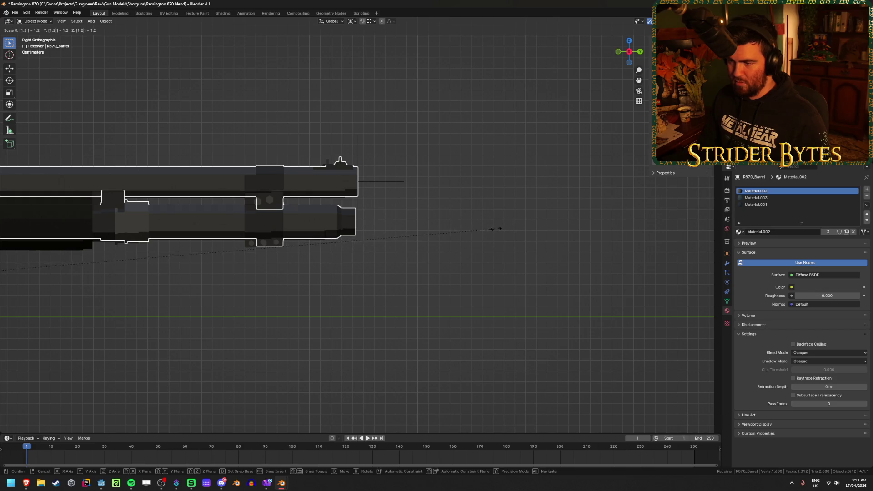
key("Escape")
key("s")
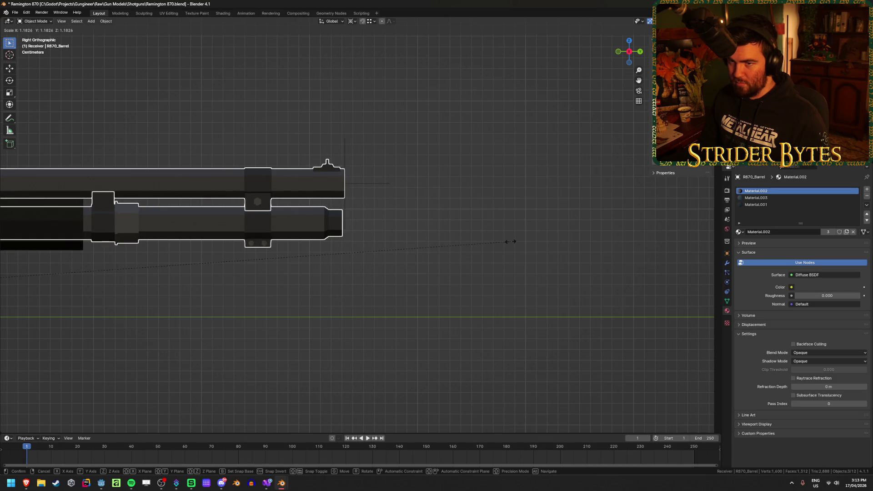
key("Escape")
scroll(273, 189, "up", 5)
scroll(273, 188, "down", 4)
key("s")
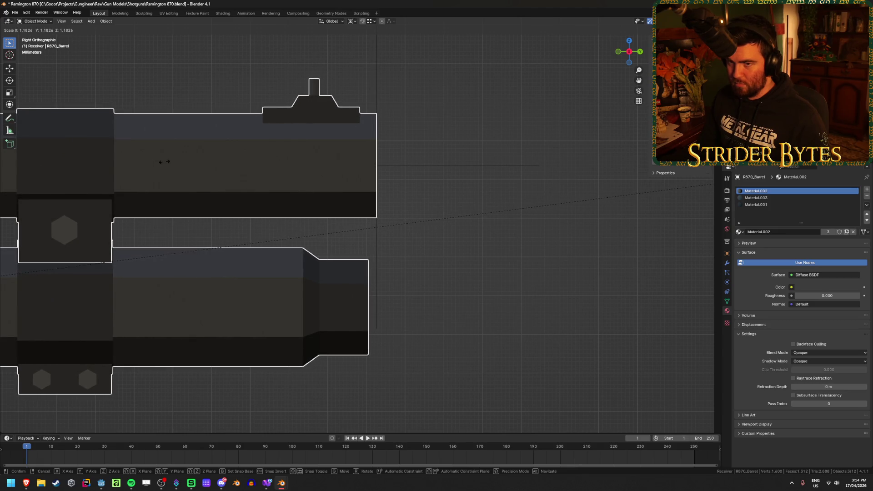
type("1.1")
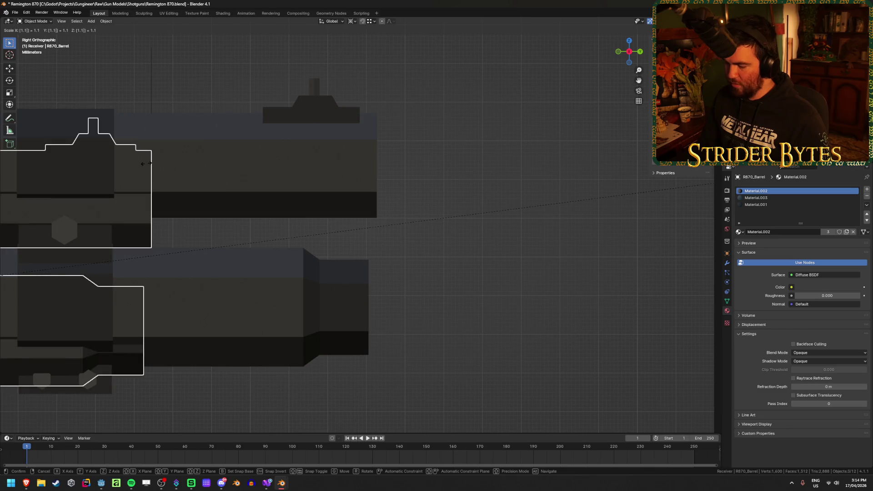
key("Return")
Step: Select R870_Receiver, save Remington 870.blend, and clear the selection
scroll(300, 275, "down", 10)
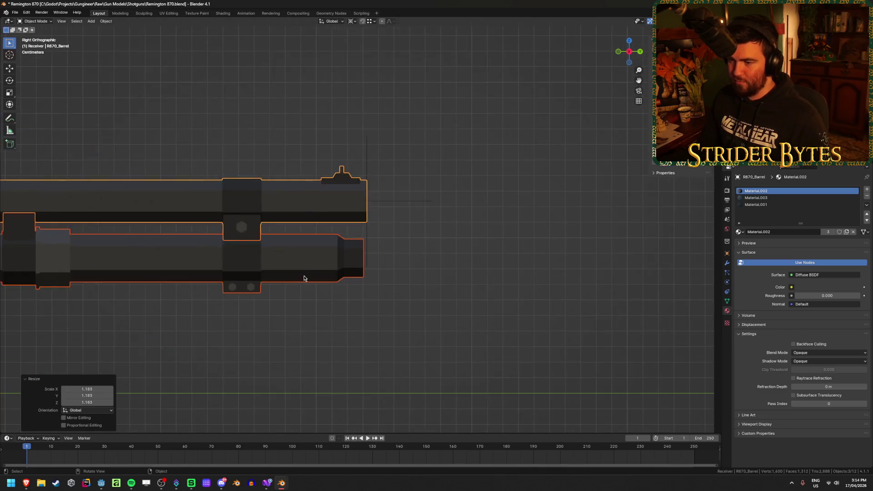
mouse_move(301, 274)
left_mouse_down()
mouse_move(348, 285)
mouse_move(260, 290)
mouse_move(409, 302)
left_mouse_up()
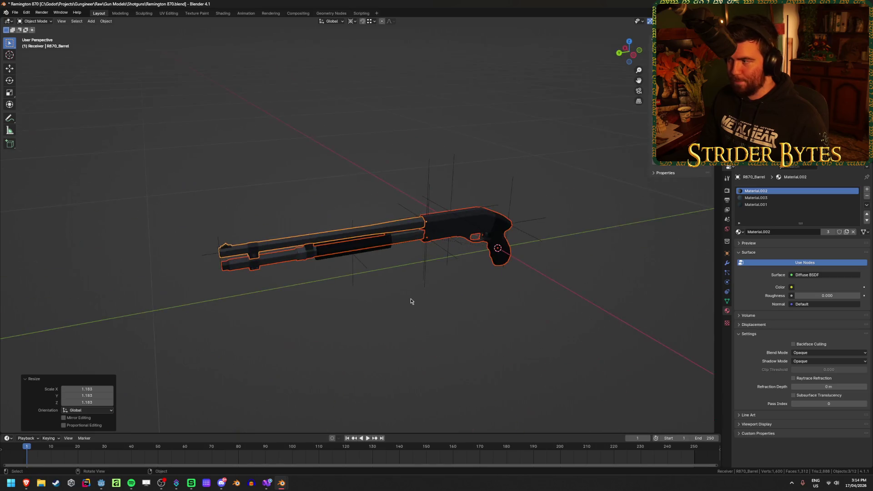
left_click(409, 302)
left_click(507, 272, "alt")
left_click(523, 285)
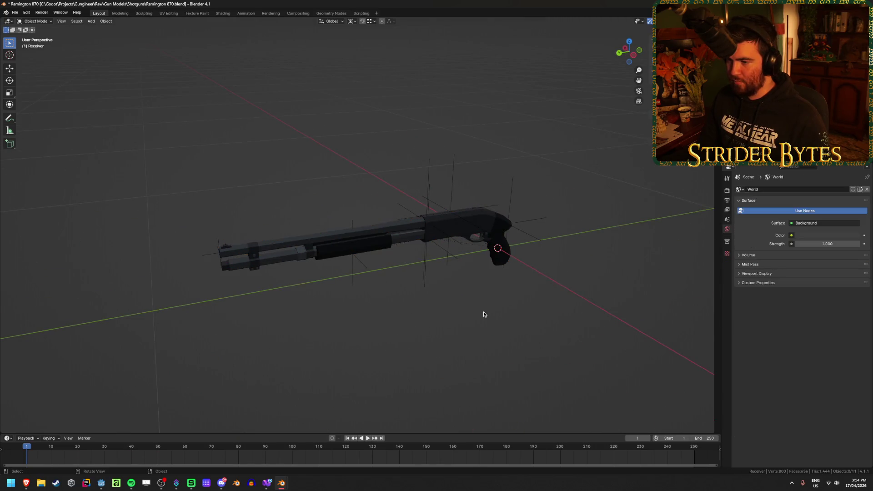
left_click_drag(483, 312, 460, 294)
left_click(516, 236)
scroll(516, 236, "up", 3)
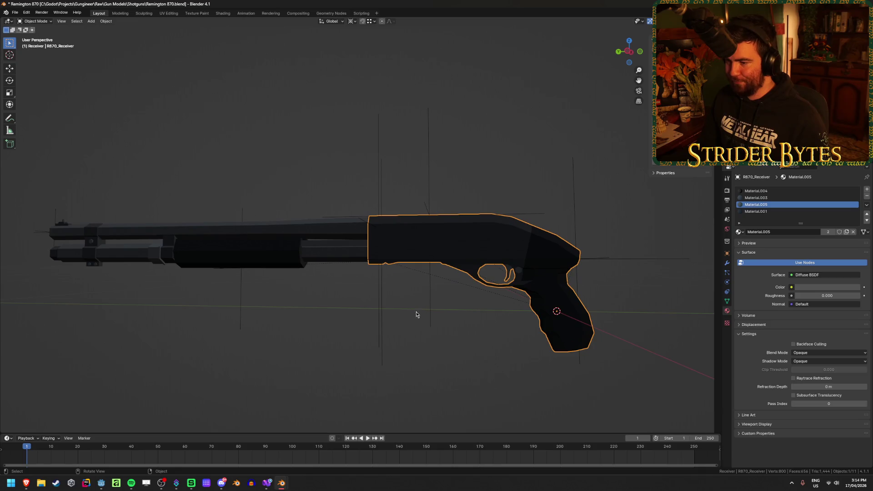
key("ctrl+s")
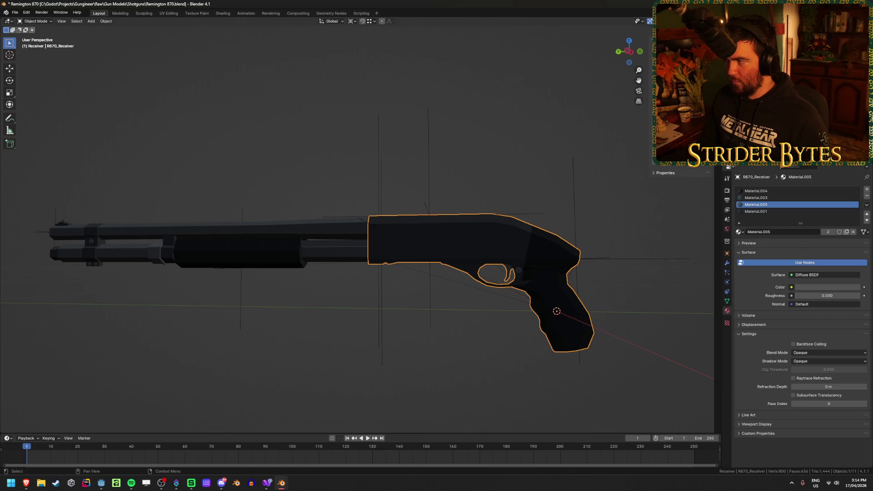
left_click(288, 139)
Step: Export the barrel as glTF to Meshes/Gun Parts, overwriting Barrel_R870.glb
key("ctrl+shift+e")
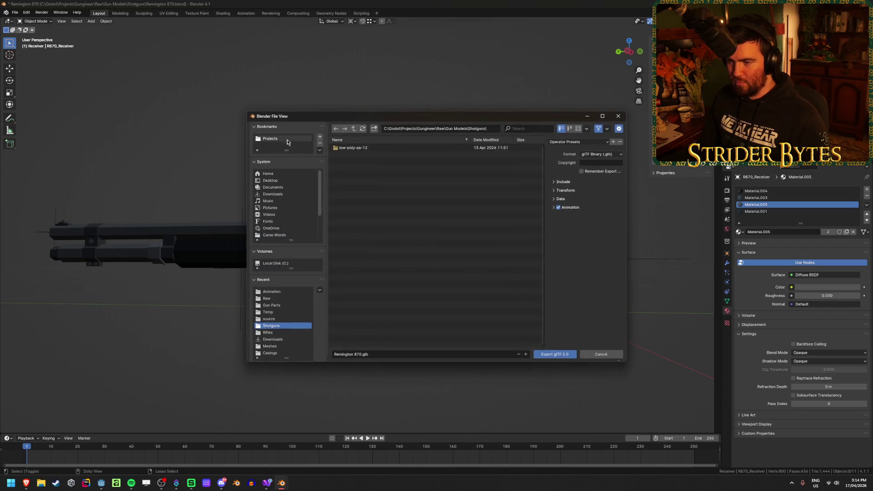
left_click(354, 129)
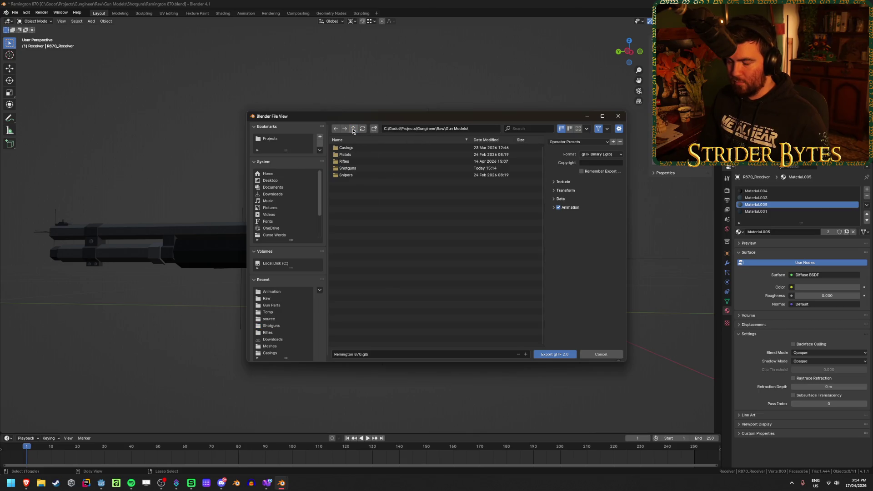
left_click(353, 130)
left_click(354, 129)
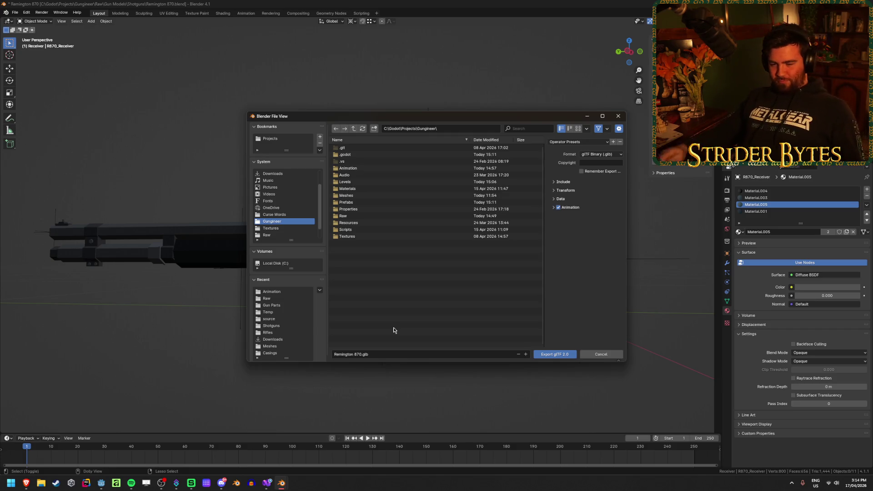
left_click(368, 196)
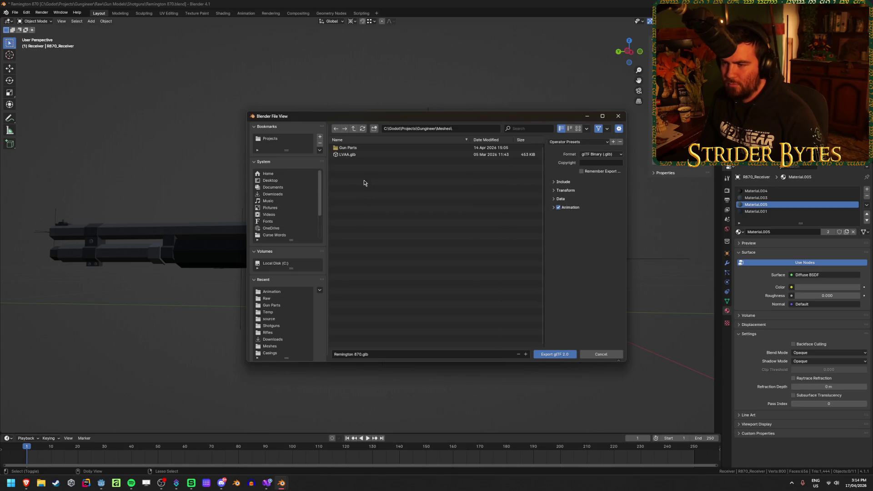
left_click(353, 148)
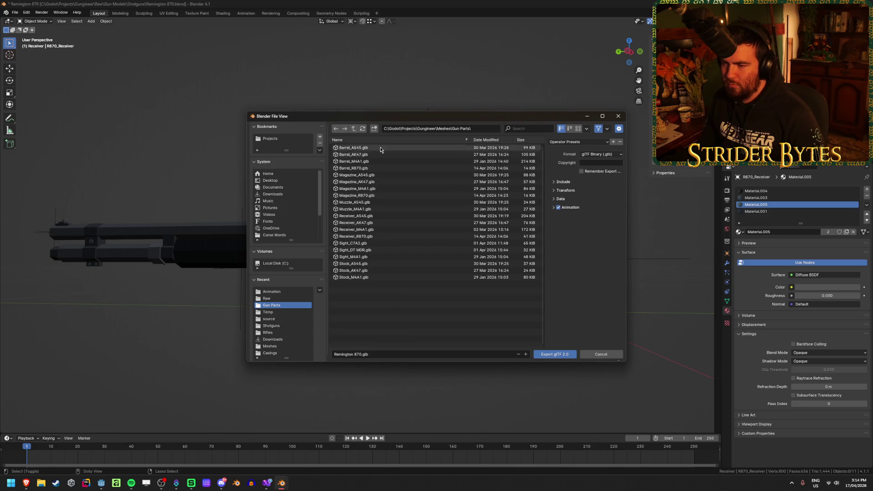
left_click(373, 169)
left_click(580, 182)
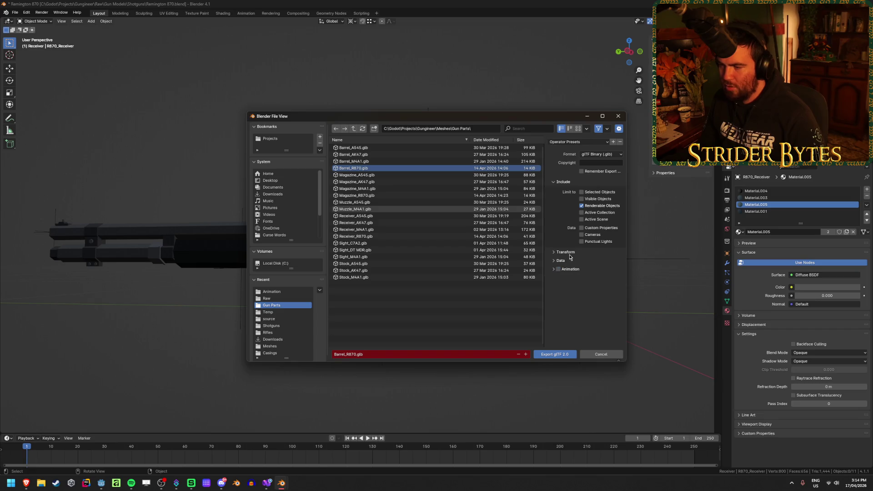
left_click(560, 274)
left_click(562, 290)
left_click(554, 355)
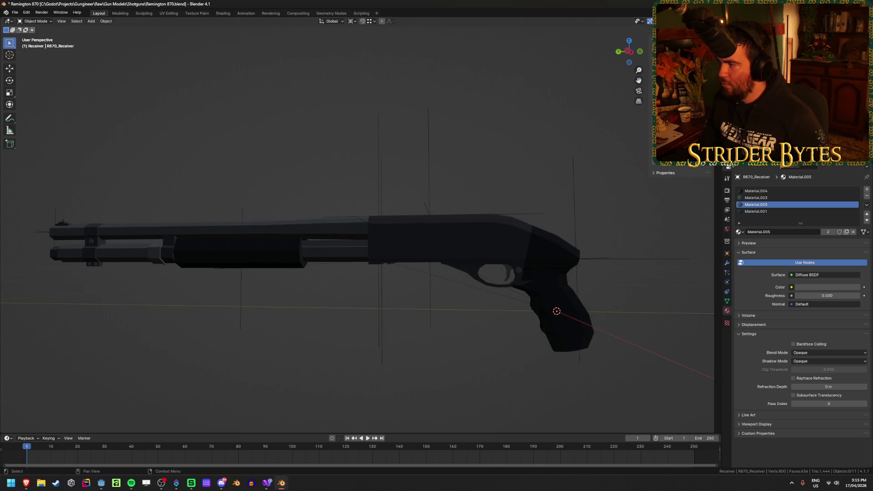
Step: Export the magazine over Magazine_R870.glb in the Gun Parts folder
key("ctrl+shift+e")
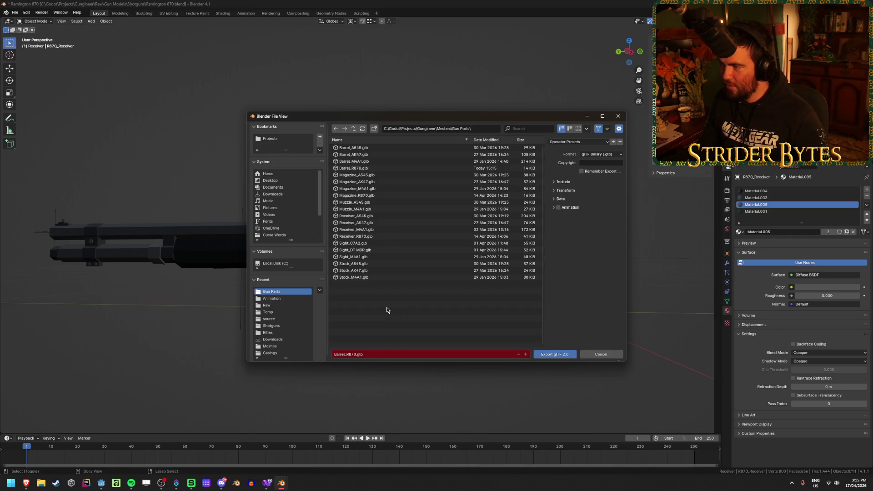
left_click(377, 195)
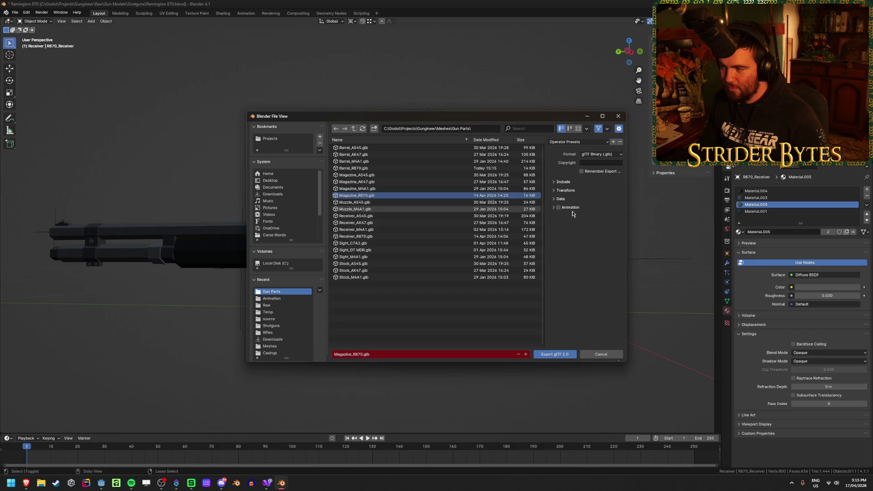
left_click(561, 200)
left_click(560, 355)
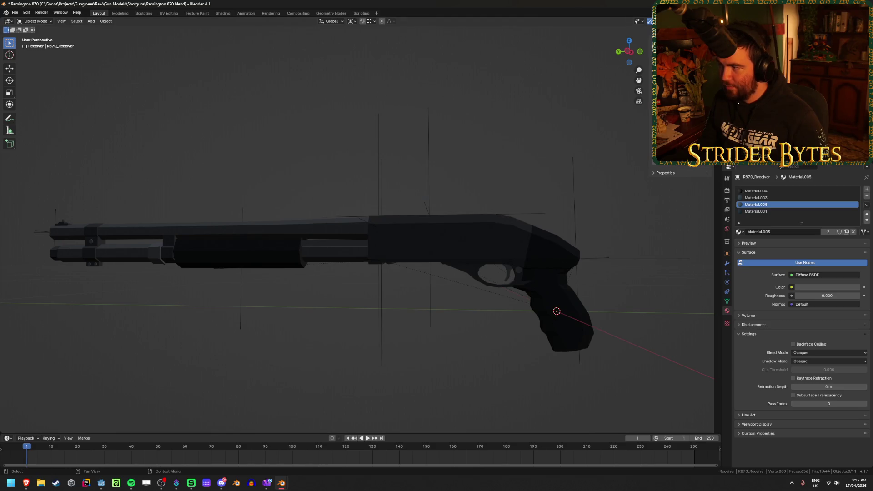
Step: Export the receiver over Receiver_R870.glb in the Gun Parts folder
key("shift+r")
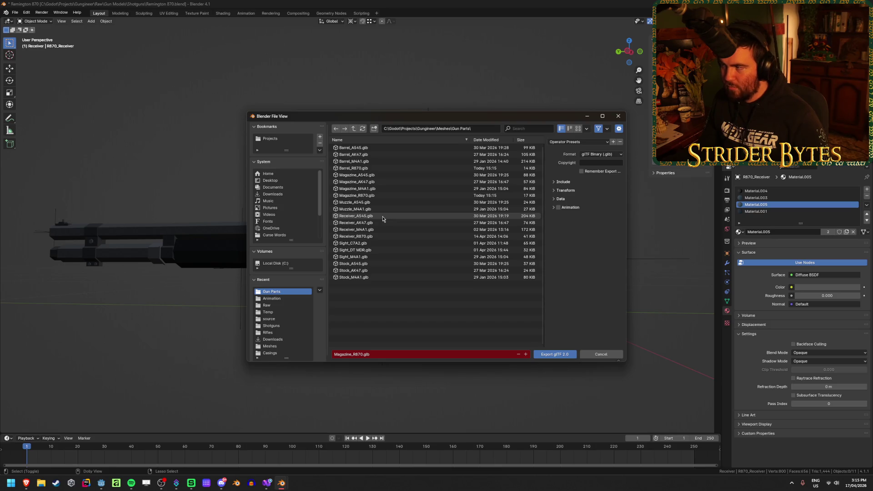
left_click(391, 236)
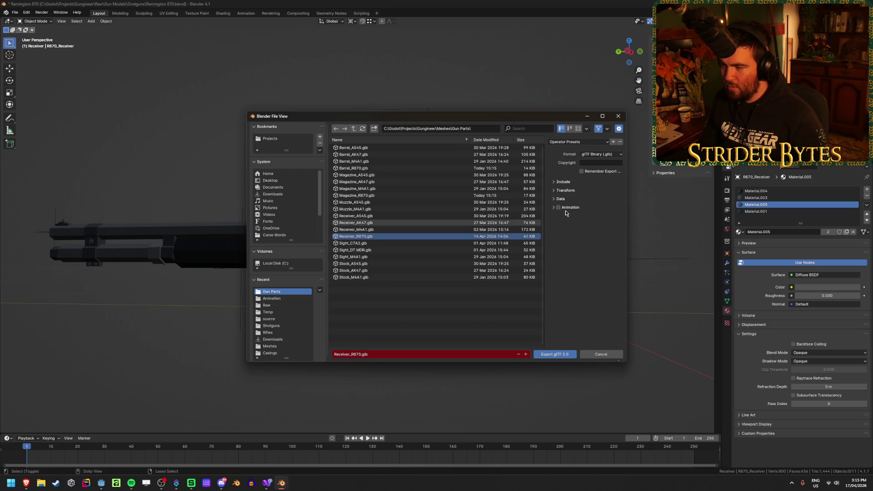
left_click(555, 355)
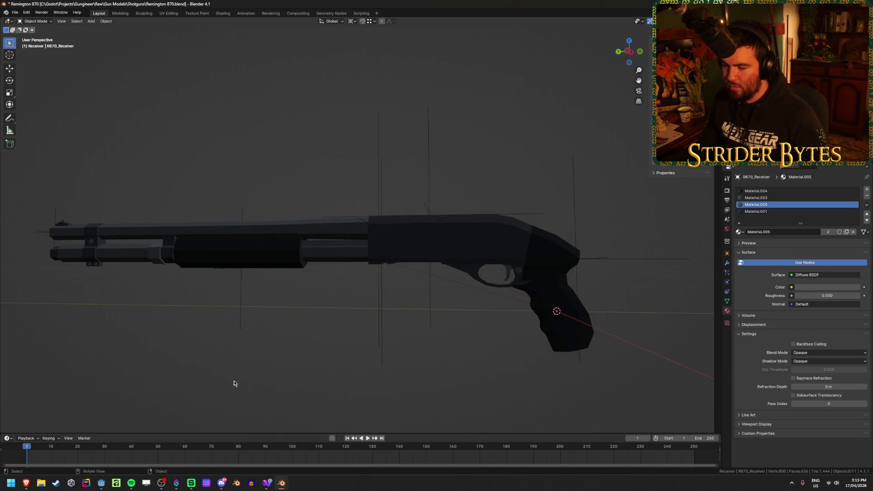
left_click(101, 484)
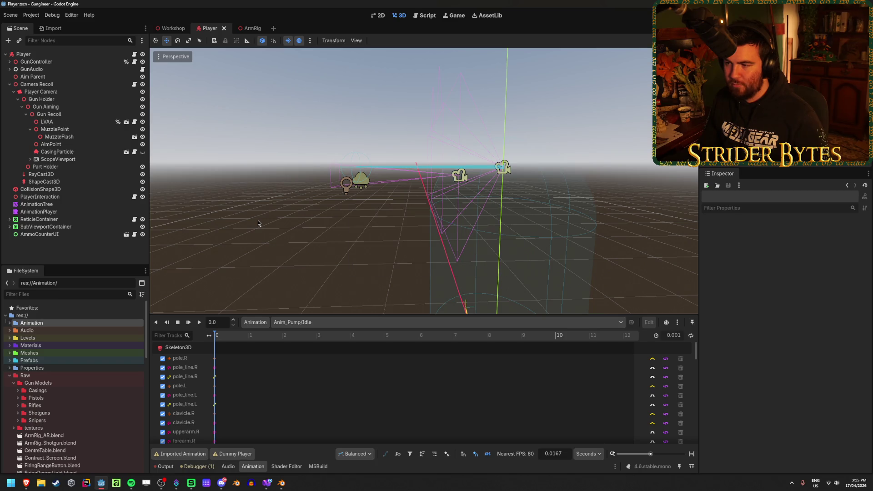
Step: Change the LVAA arm rig's Position Y from -1.8 to 0 and save the Player scene
left_click(251, 28)
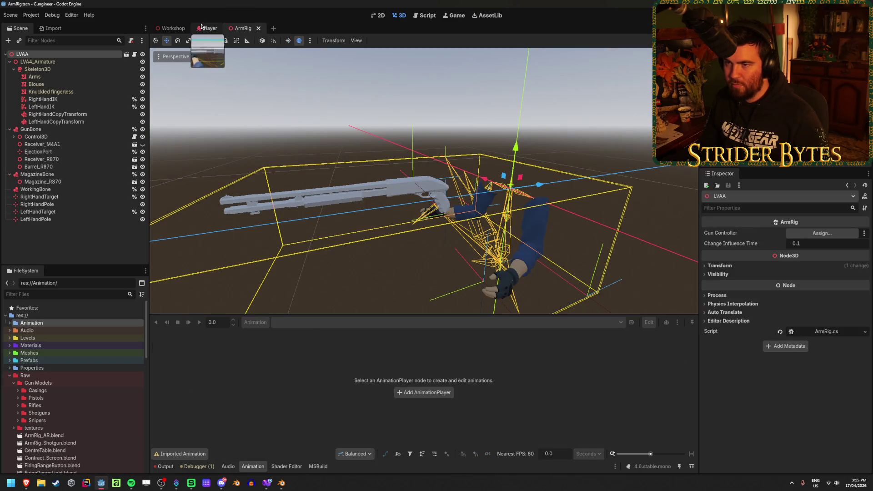
left_click(202, 27)
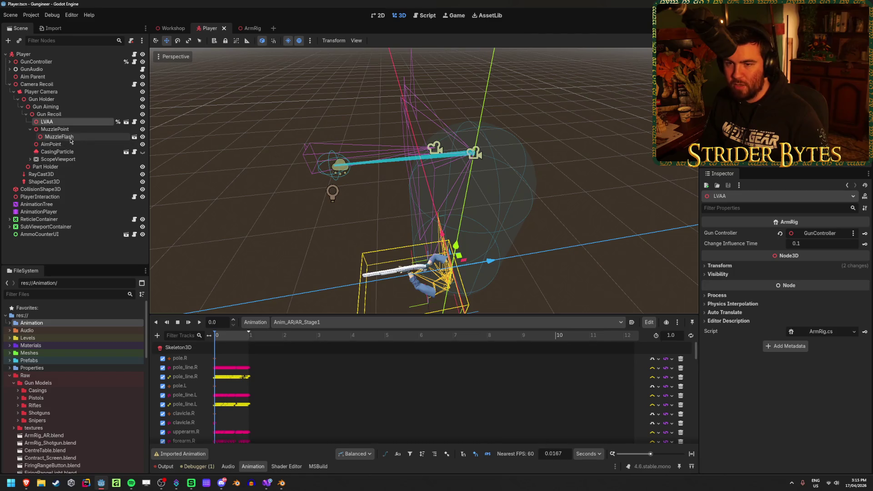
left_click(731, 267)
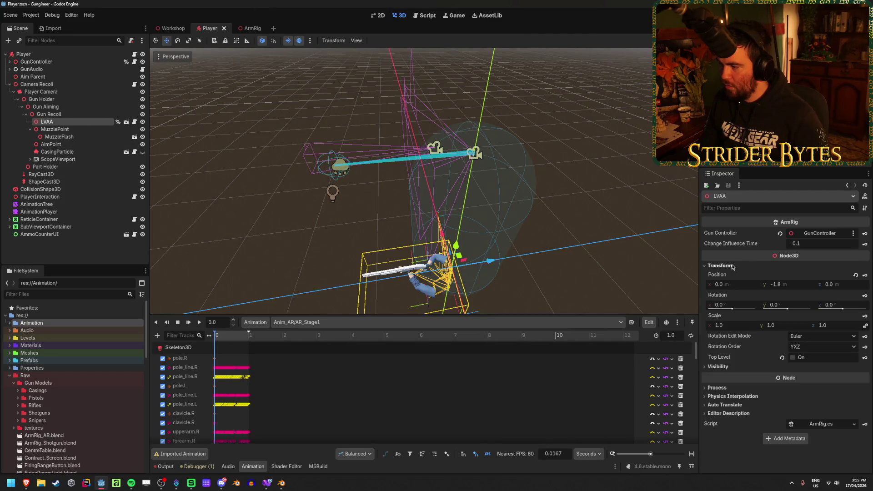
left_click(795, 285)
type("0")
key("Return")
key("ctrl+s")
scroll(428, 196, "up", 5)
scroll(424, 180, "down", 5)
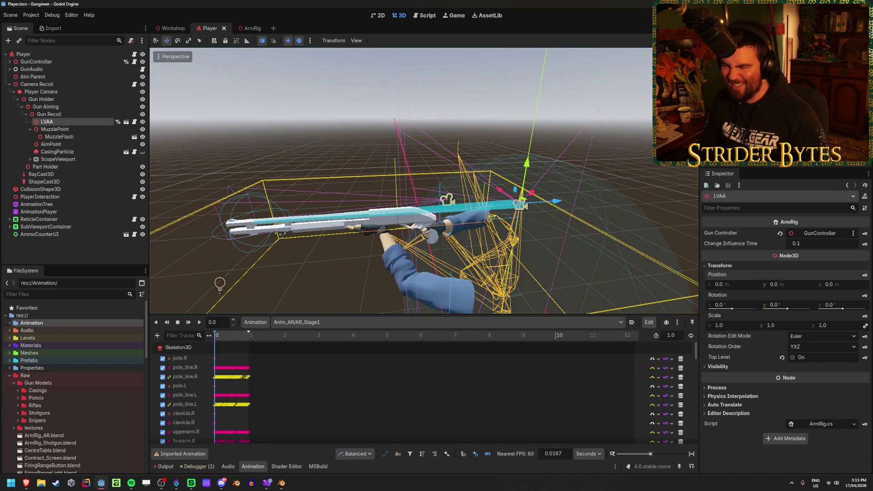
scroll(423, 180, "up", 3)
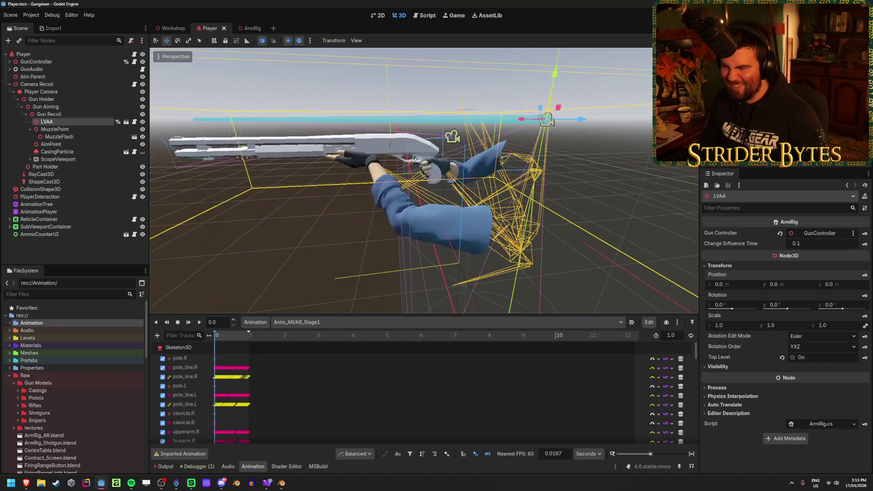
left_click(45, 204)
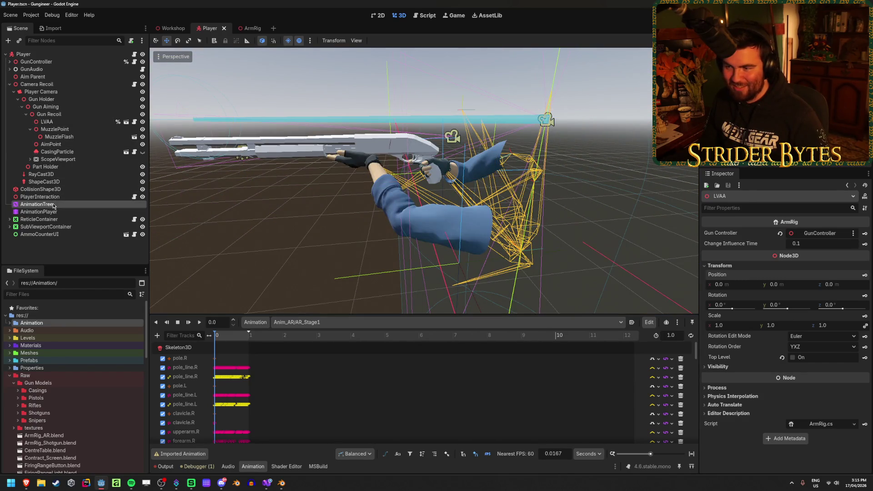
Step: Preview the Anim_Pump/Idle animation in the Animation editor
left_click(68, 212)
left_click(68, 204)
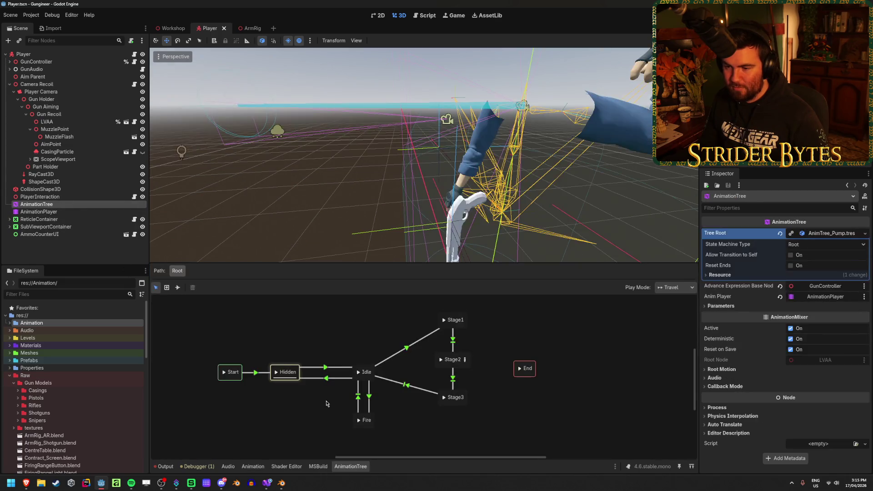
left_click(253, 466)
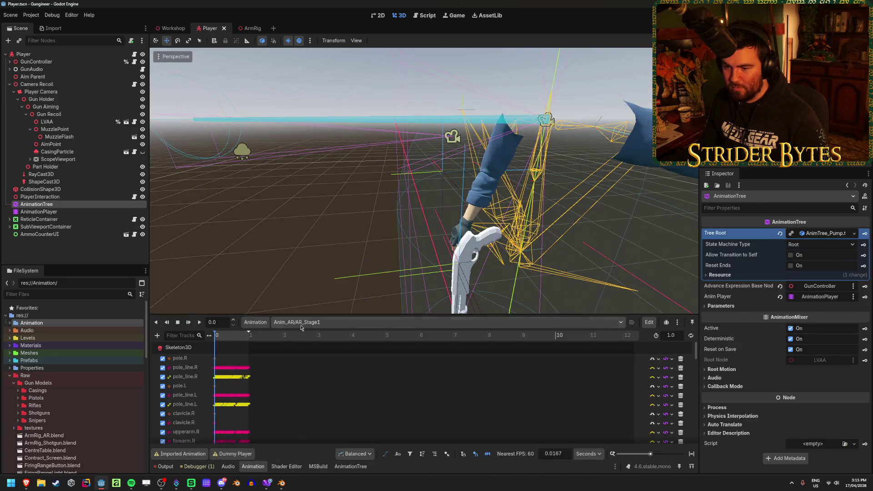
left_click(314, 322)
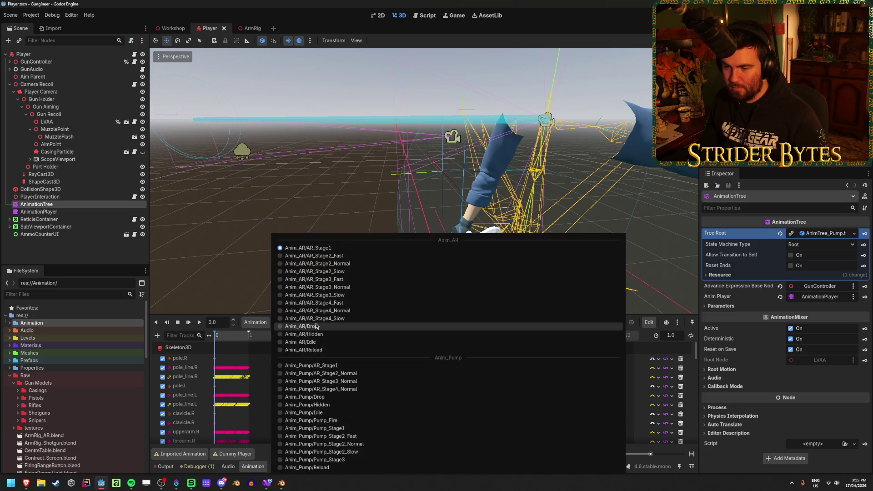
left_click(347, 412)
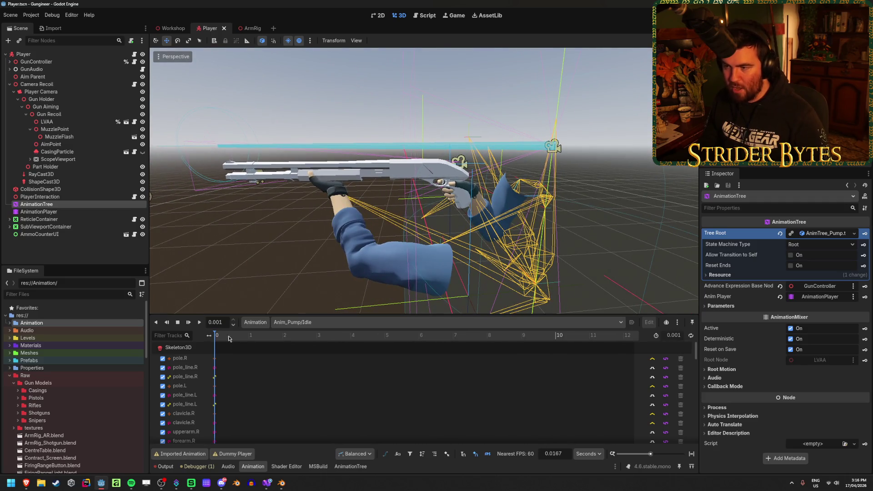
Step: Preview Pump_Fire, scrubbing its pump poses, then Pump_Stage1, and save the Player scene
left_click(291, 321)
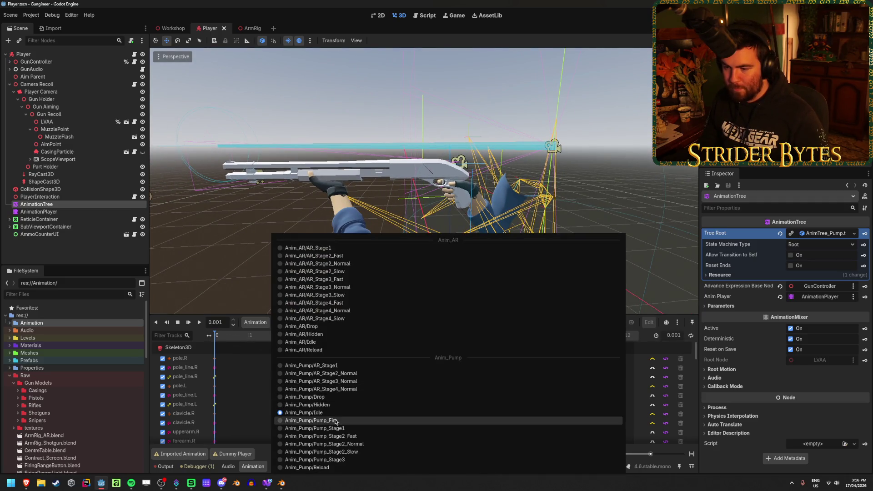
left_click(347, 421)
mouse_move(230, 338)
left_mouse_down()
mouse_move(241, 339)
mouse_move(217, 344)
mouse_move(287, 351)
mouse_move(207, 348)
left_mouse_up()
left_click(278, 322)
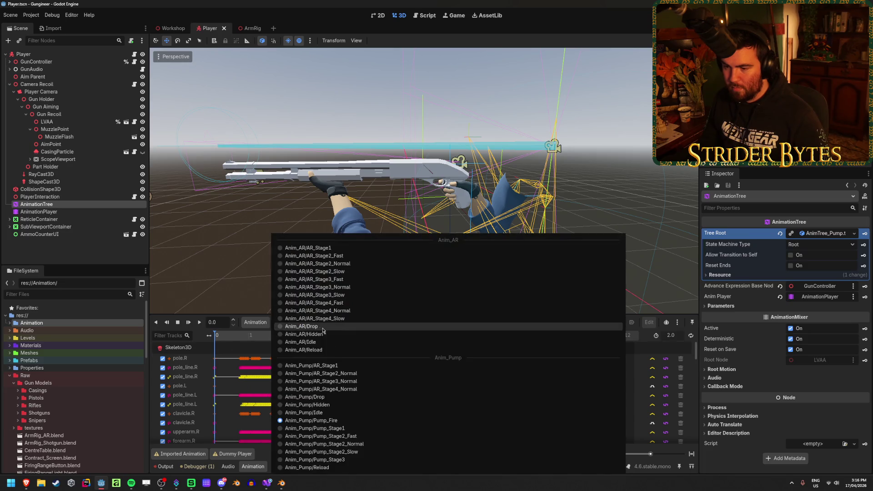
left_click(300, 420)
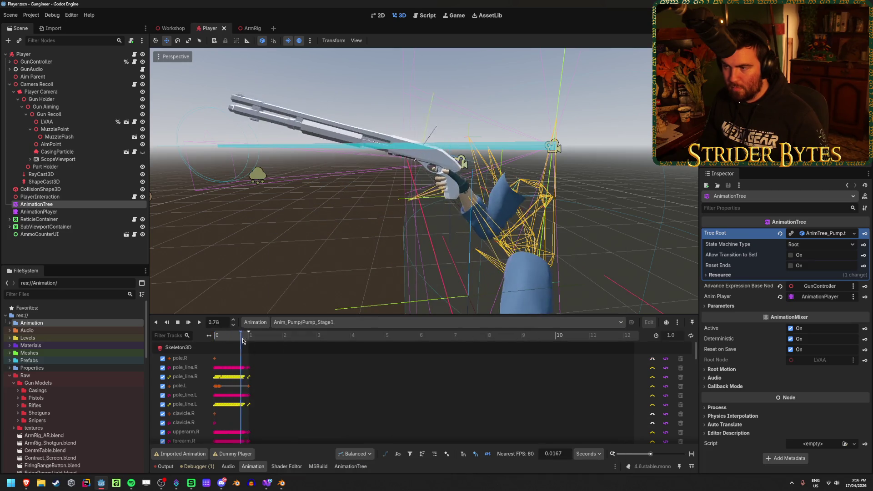
key("ctrl+s")
left_click(174, 28)
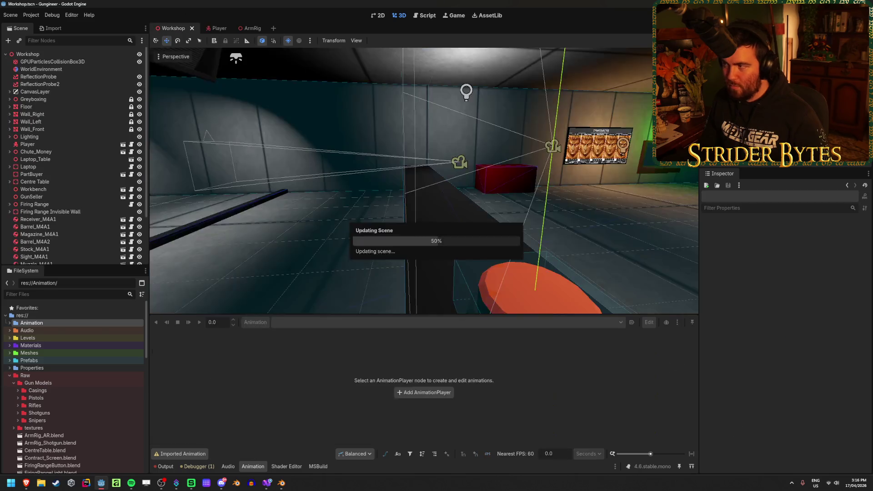
key("F6")
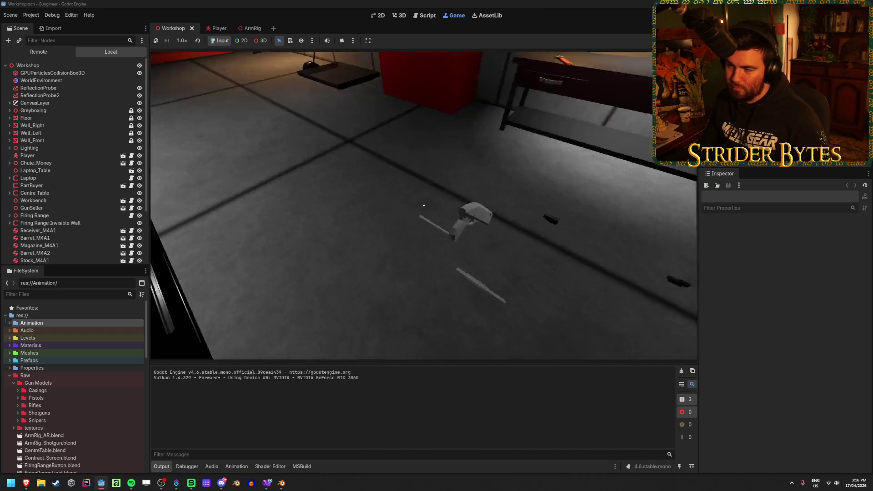
key("w")
key("q")
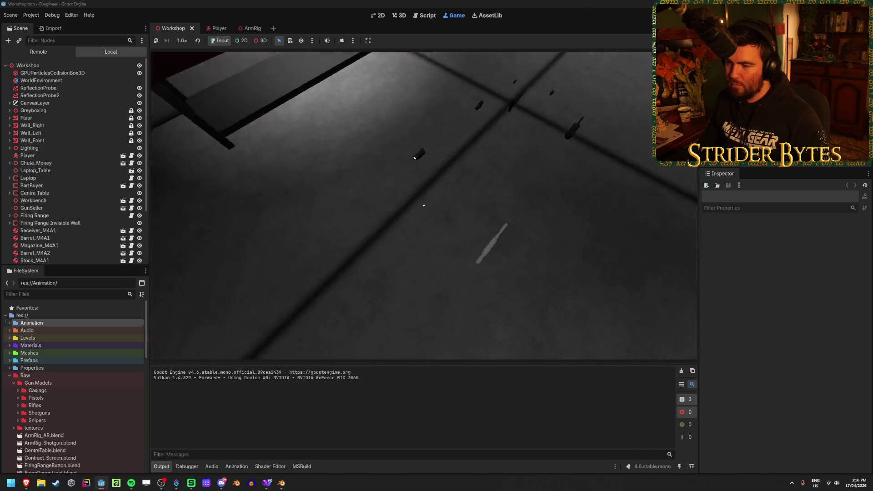
key("w")
key("e")
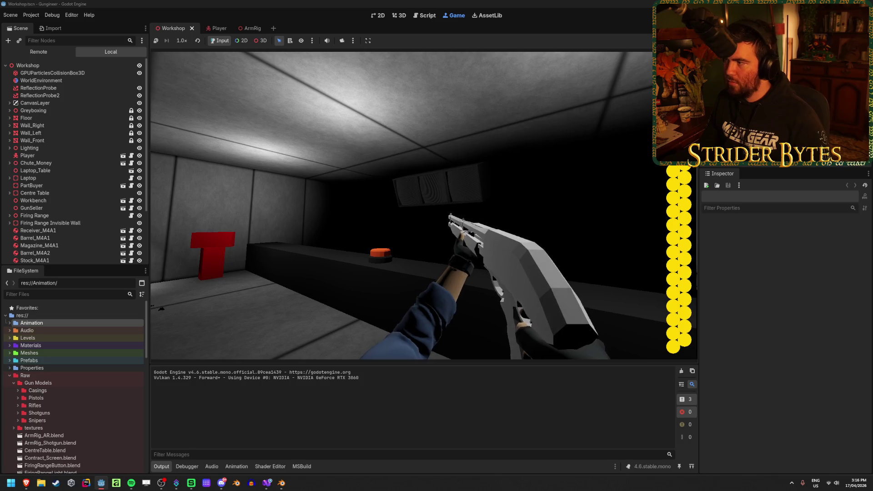
key("F8")
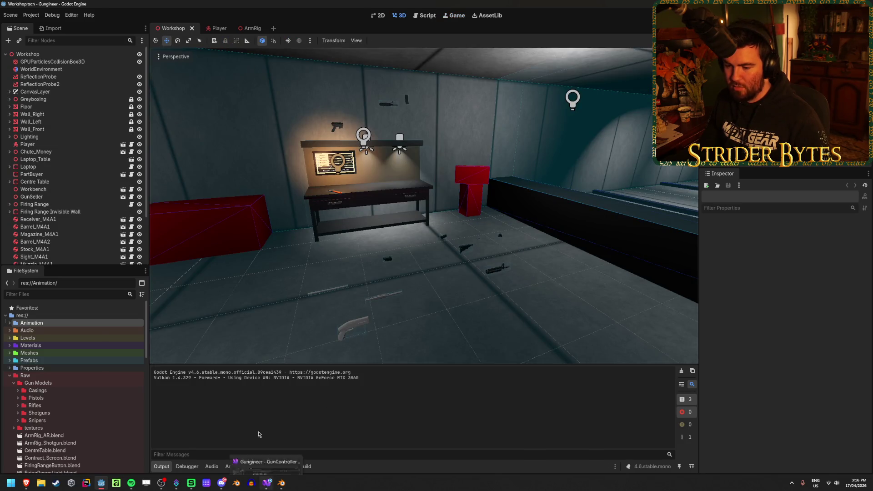
Step: Hide Receiver_R870, Barrel_R870 and Magazine_R870 in the ArmRig scene and save it
left_click(250, 28)
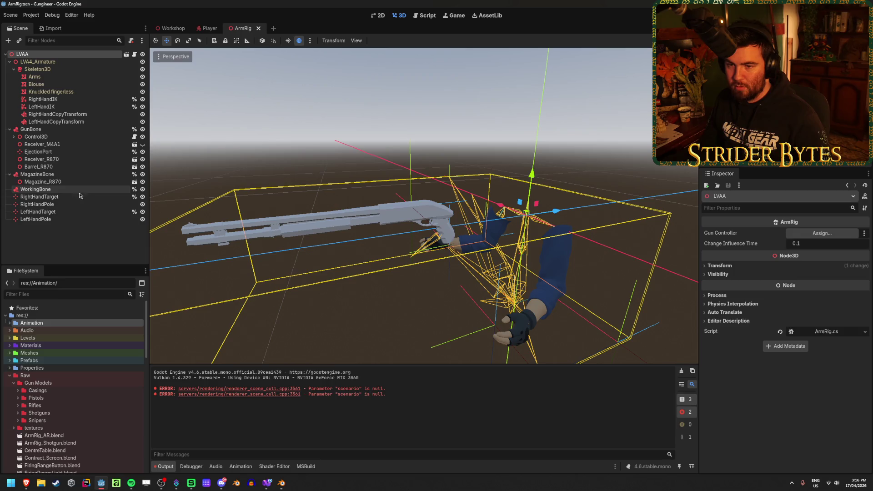
left_click(142, 159)
left_click(142, 166)
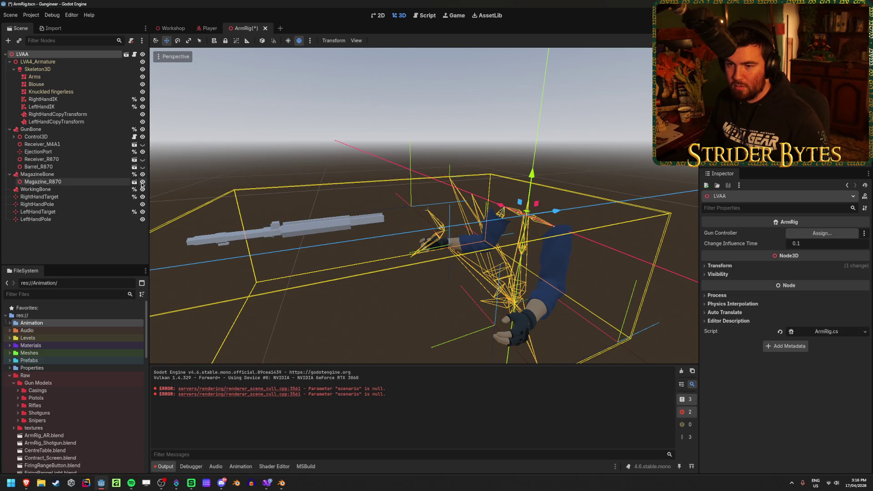
left_click(142, 182)
key("ctrl+s")
Step: Test-run the game from the Workshop scene with F5, then stop it
left_click(173, 28)
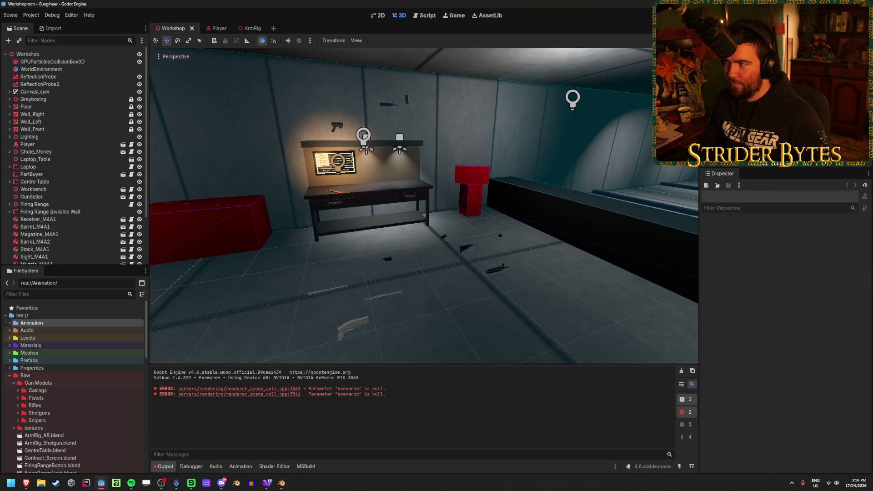
key("F5")
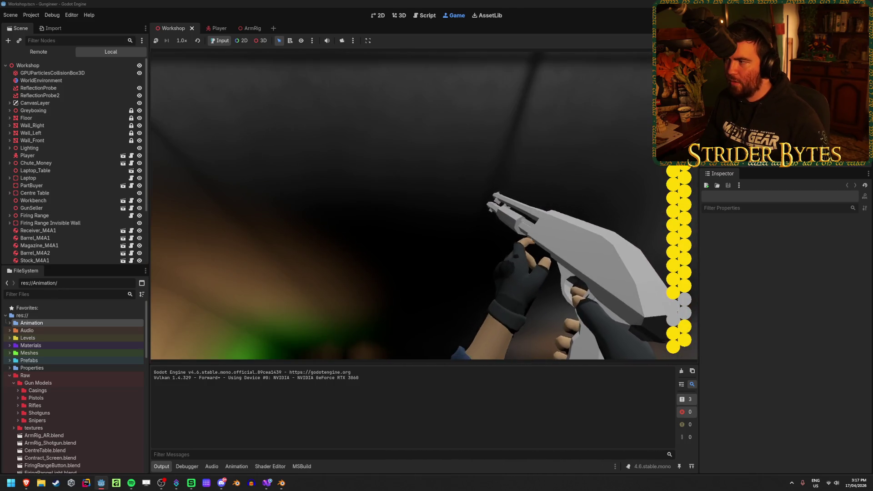
key("F8")
left_click_drag(459, 319, 461, 320)
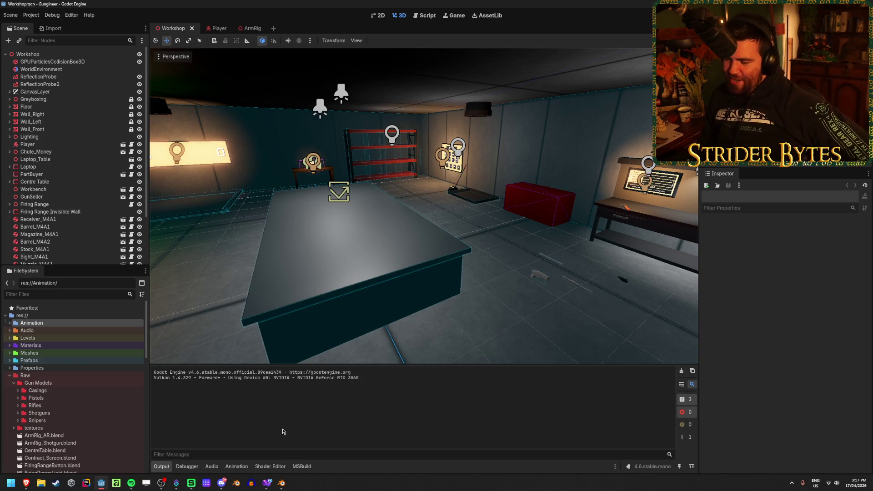
left_click(268, 483)
scroll(276, 327, "up", 20)
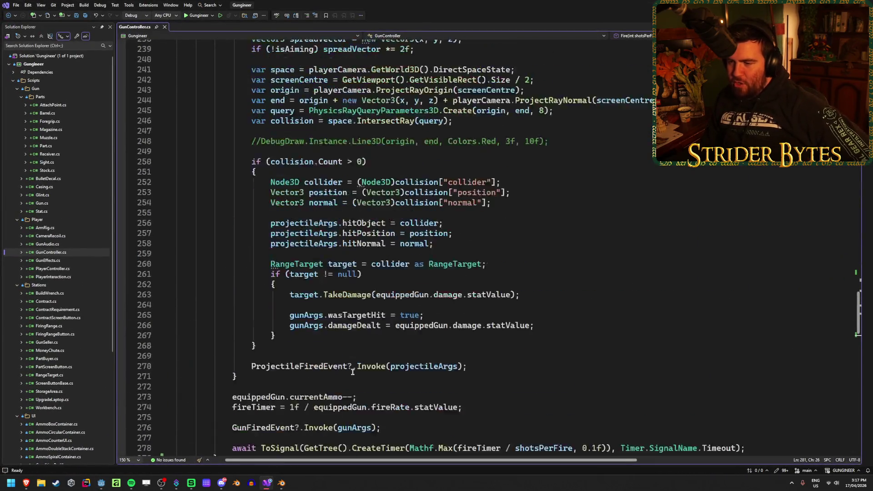
scroll(357, 358, "up", 20)
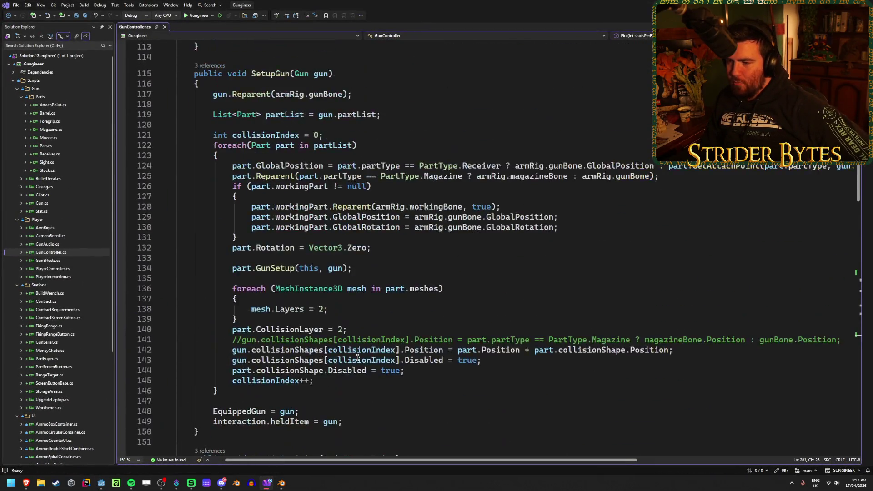
scroll(357, 357, "down", 20)
scroll(357, 357, "down", 13)
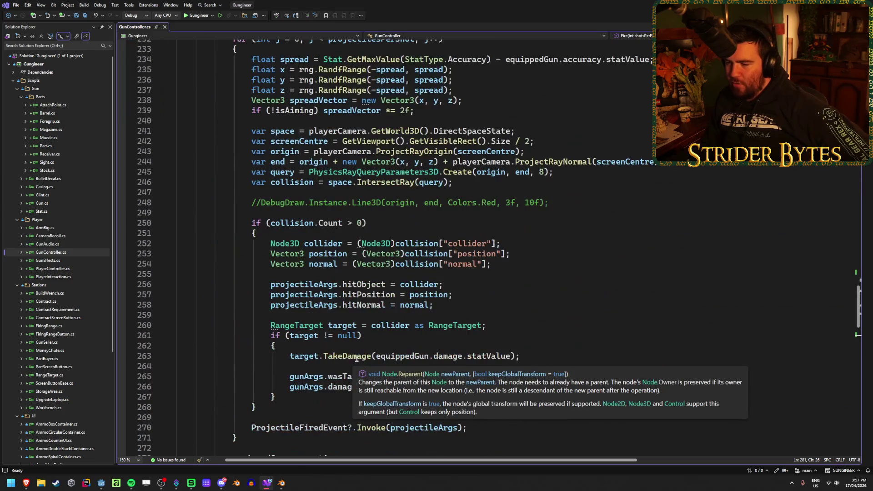
scroll(473, 323, "down", 5)
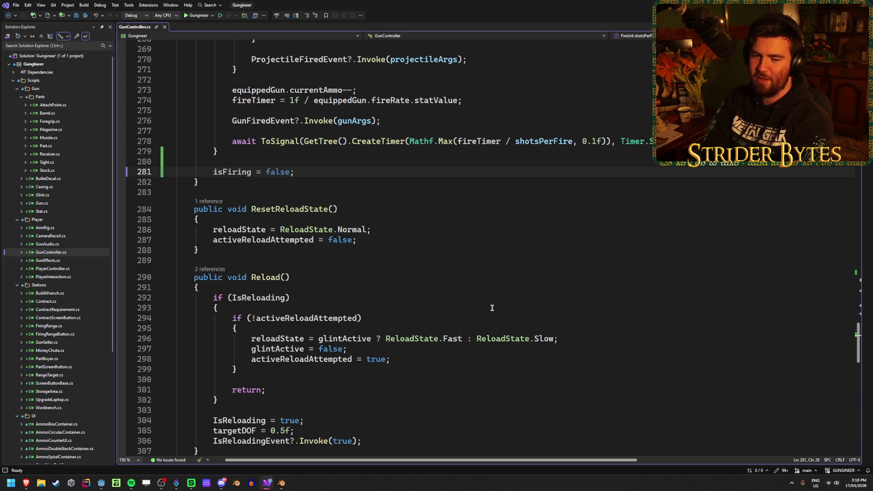
scroll(416, 265, "up", 4)
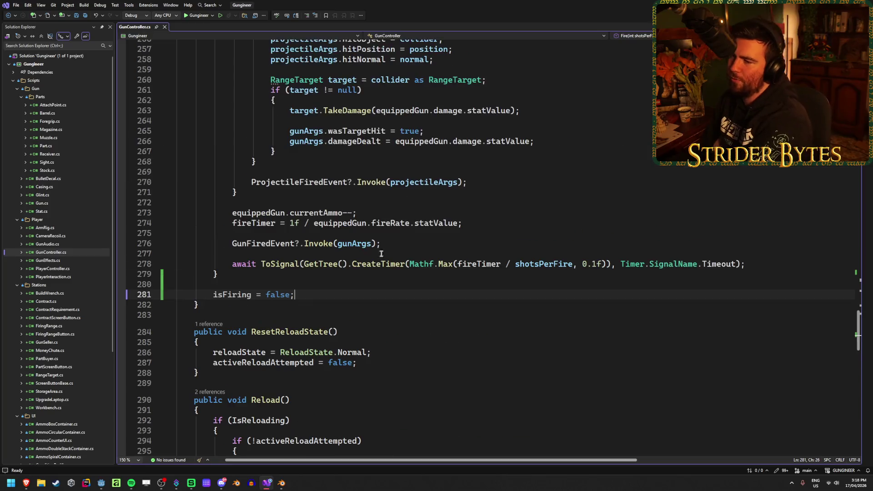
scroll(302, 255, "up", 15)
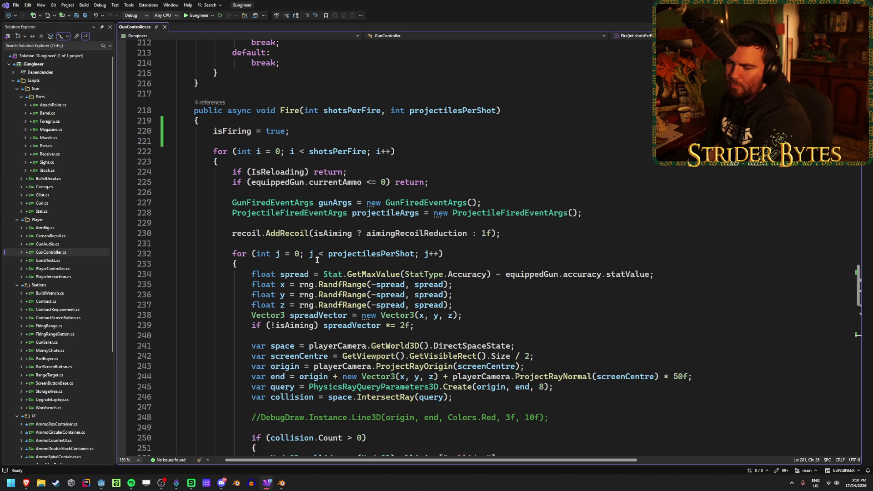
scroll(317, 260, "down", 14)
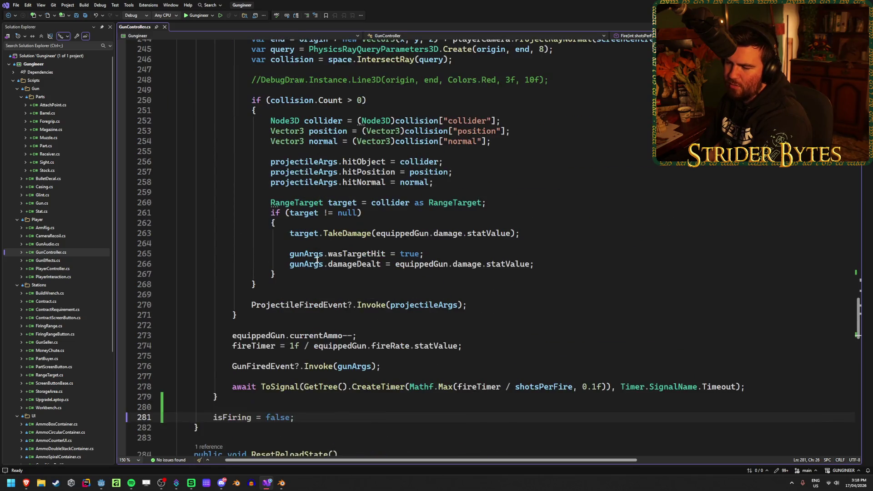
scroll(317, 259, "down", 3)
scroll(317, 259, "up", 20)
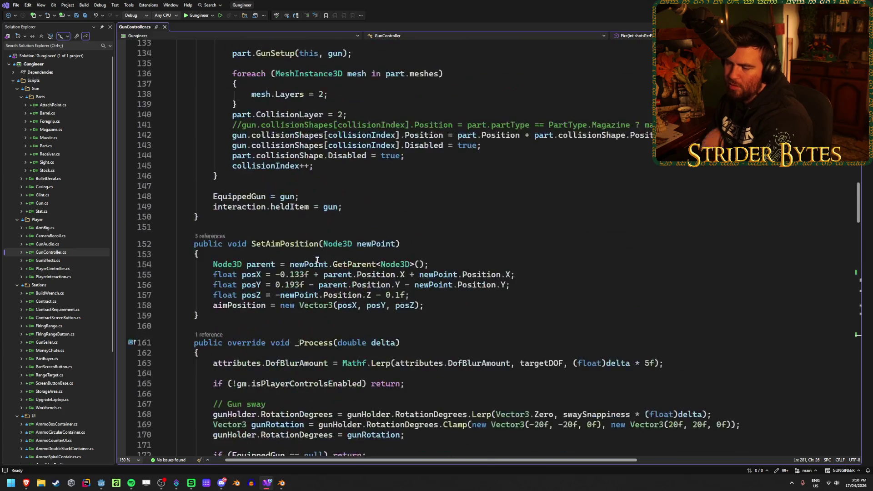
scroll(317, 260, "up", 20)
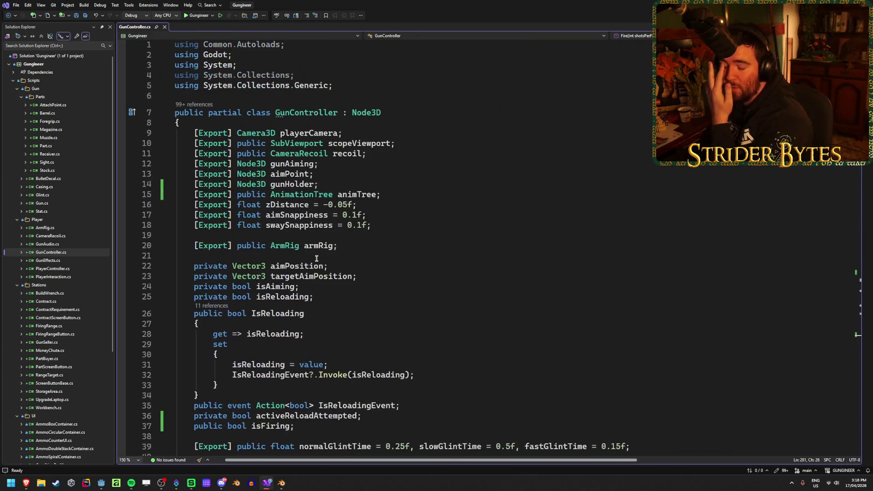
left_click(406, 279)
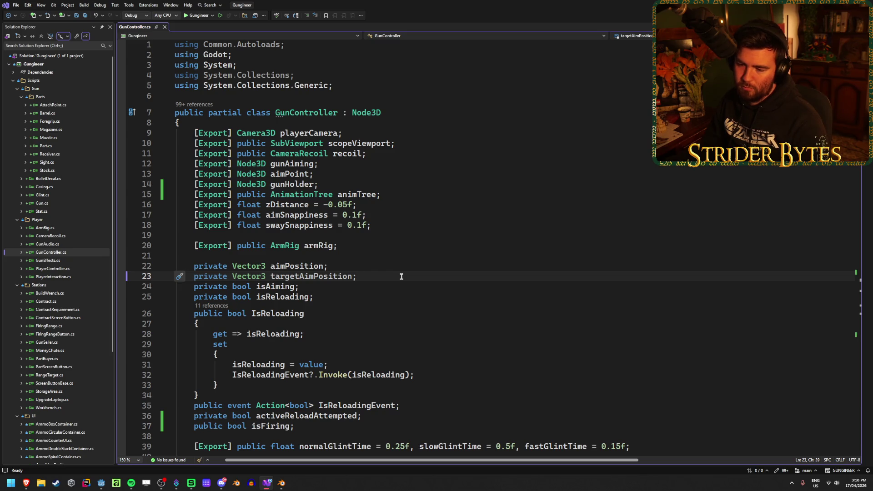
scroll(402, 277, "down", 20)
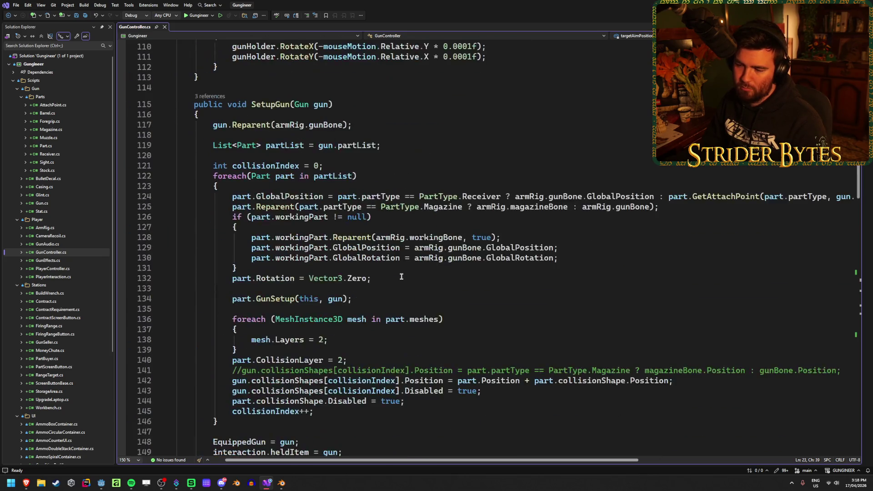
scroll(401, 276, "down", 16)
scroll(401, 277, "up", 20)
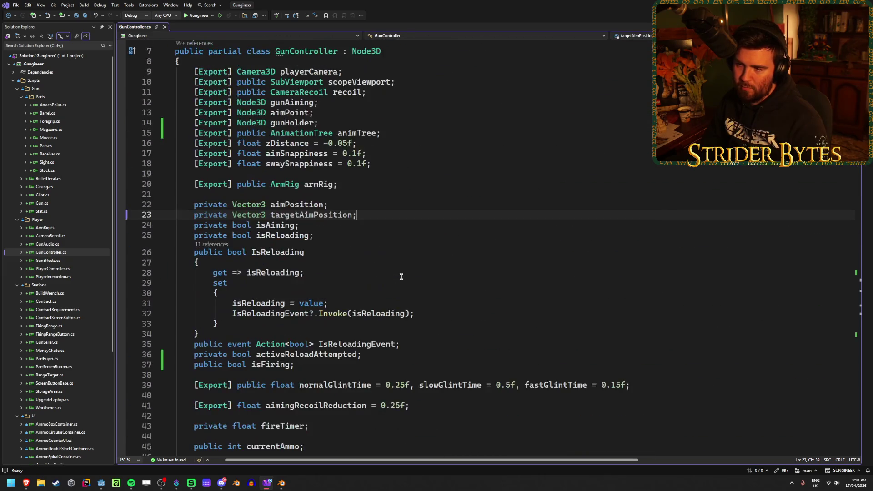
scroll(401, 276, "up", 2)
key("alt+Tab")
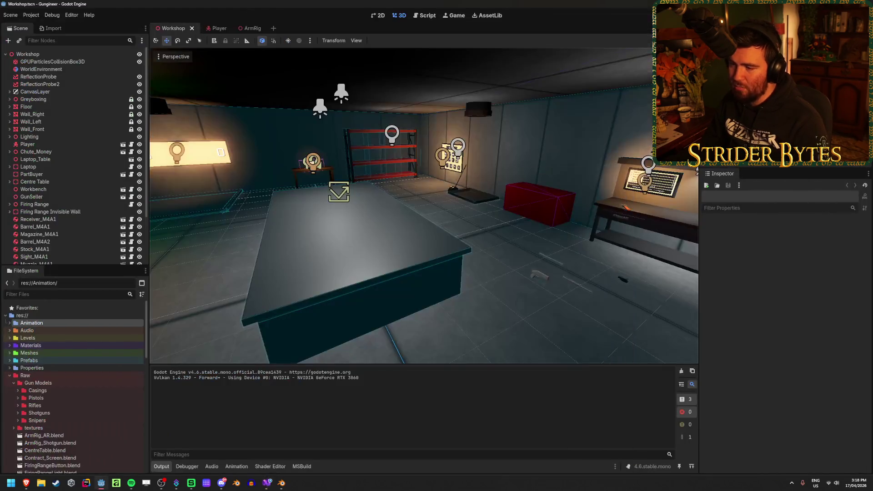
mouse_move(215, 258)
left_mouse_down()
mouse_move(409, 250)
mouse_move(327, 255)
left_mouse_up()
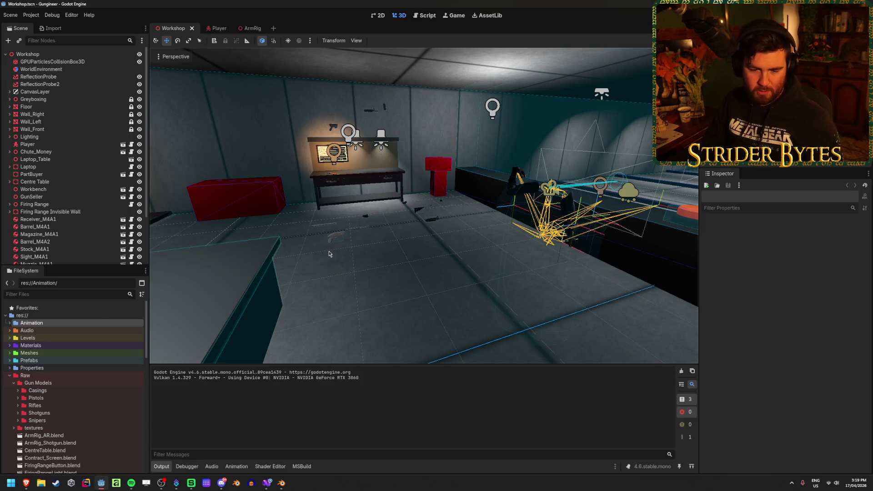